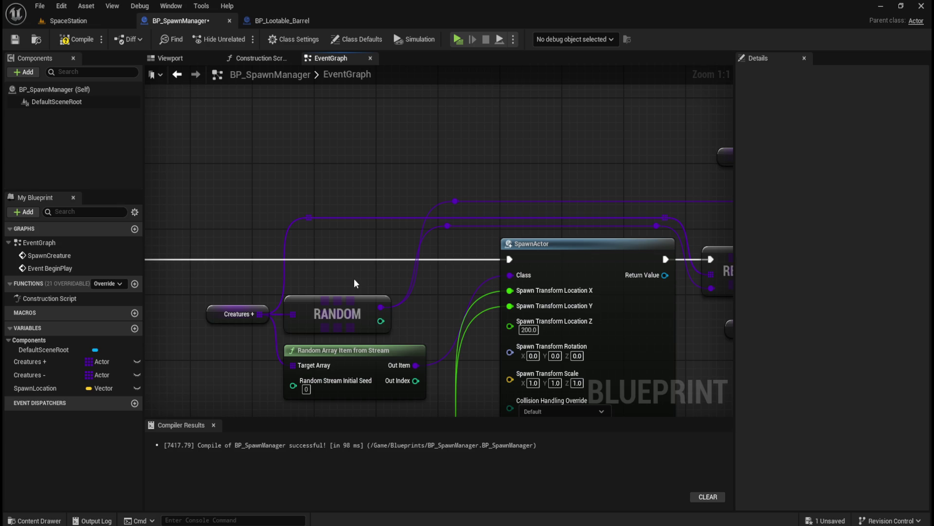
Pan through the graph to inspect the BeginPlay ADD chain, LENGTH, SpawnActor, RANDOM and REMOVE nodes
left_click_drag(349, 276, 471, 263)
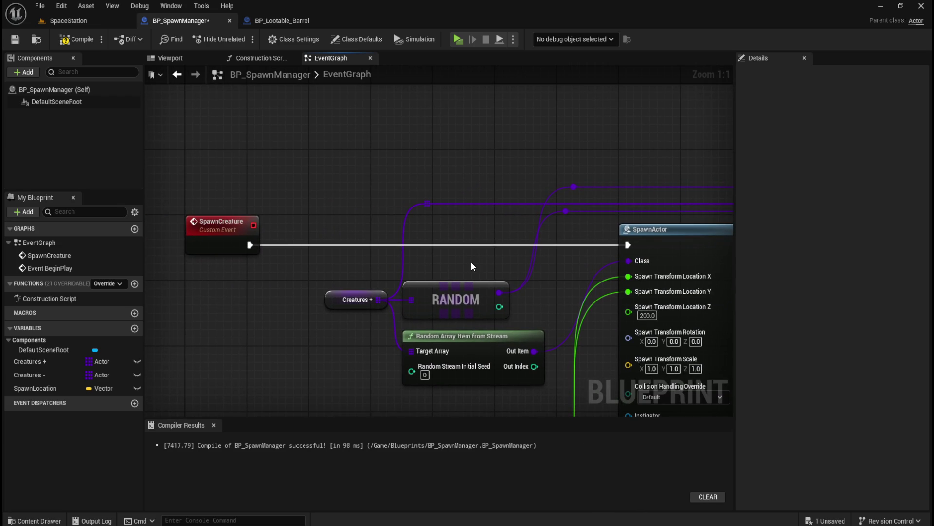
mouse_move(329, 299)
left_mouse_down()
mouse_move(371, 337)
mouse_move(251, 221)
left_mouse_up()
left_click_drag(328, 314, 454, 316)
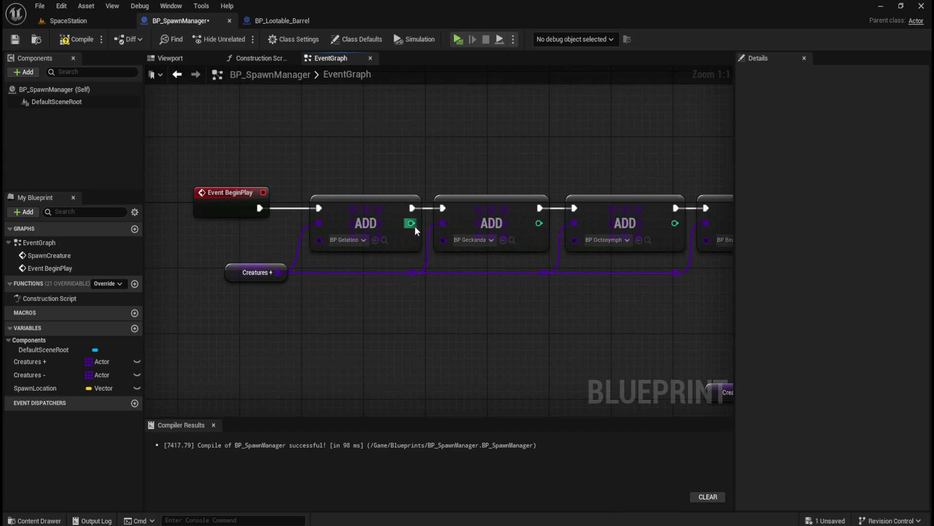
mouse_move(412, 223)
left_mouse_down()
mouse_move(439, 331)
mouse_move(408, 219)
left_mouse_up()
right_click(660, 228)
left_click(682, 241)
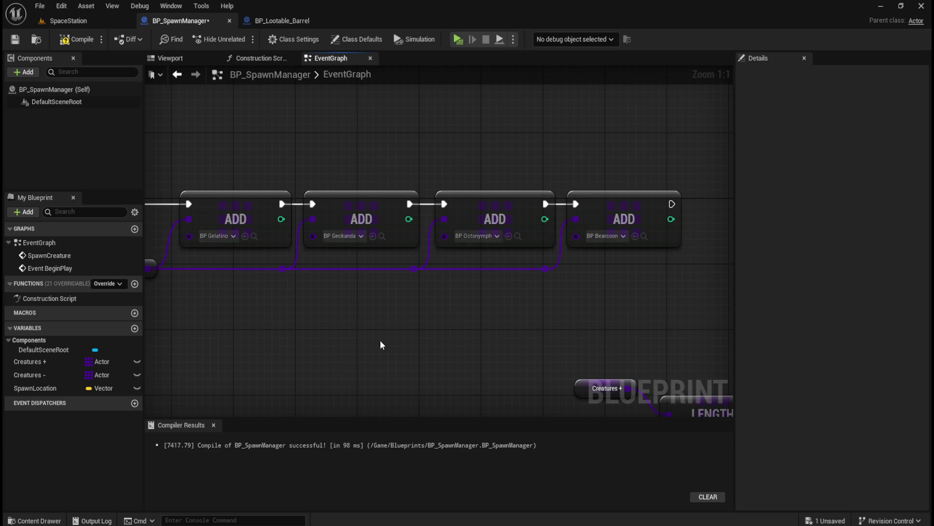
left_click_drag(394, 198, 266, 186)
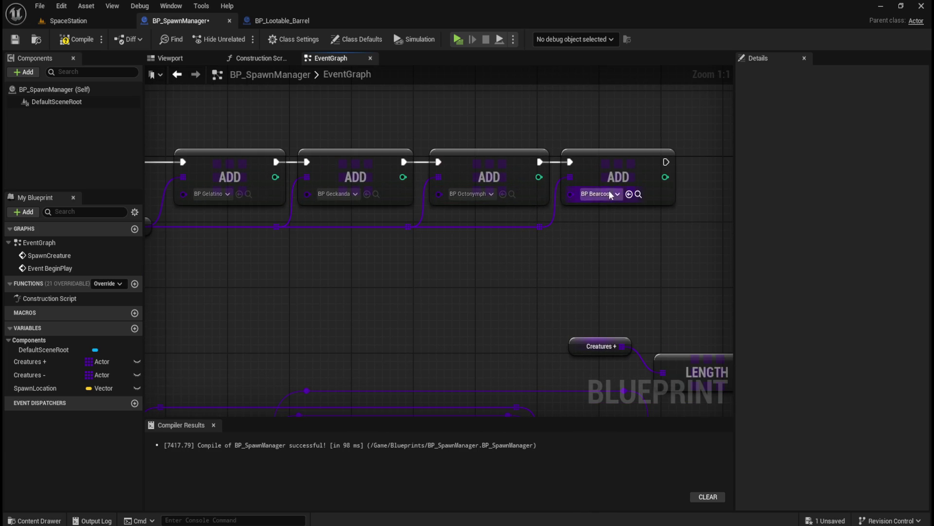
mouse_move(386, 342)
left_mouse_down()
mouse_move(415, 308)
mouse_move(446, 155)
mouse_move(477, 123)
mouse_move(511, 146)
mouse_move(549, 230)
mouse_move(591, 181)
left_mouse_up()
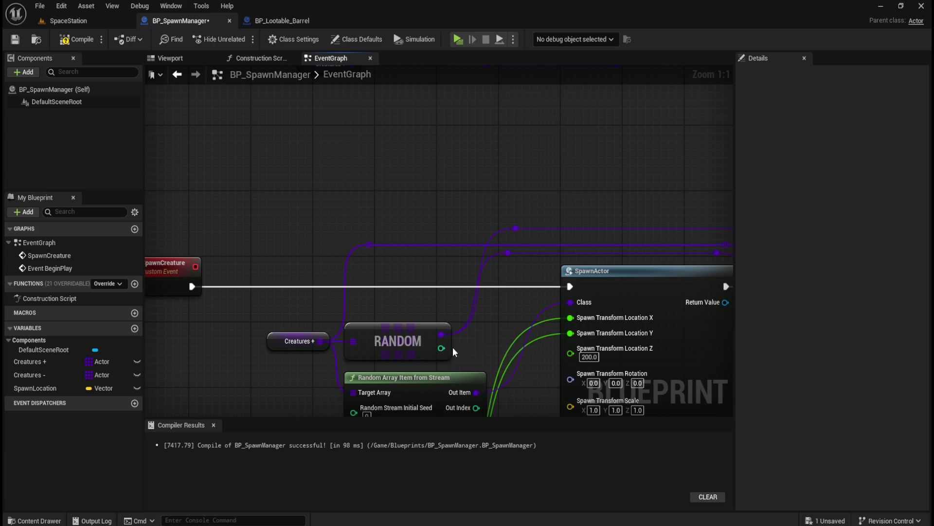
mouse_move(419, 288)
left_mouse_down()
mouse_move(313, 266)
mouse_move(336, 232)
mouse_move(368, 229)
left_mouse_up()
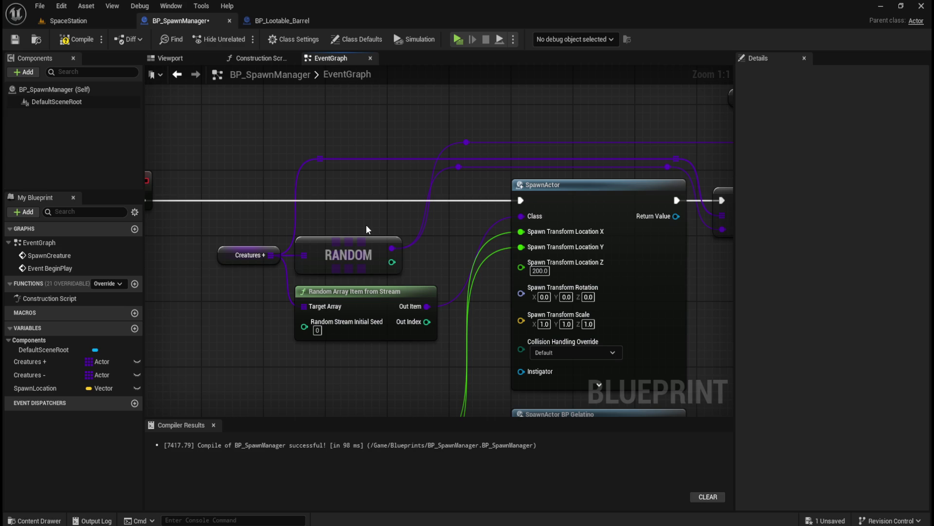
left_click_drag(436, 250, 258, 233)
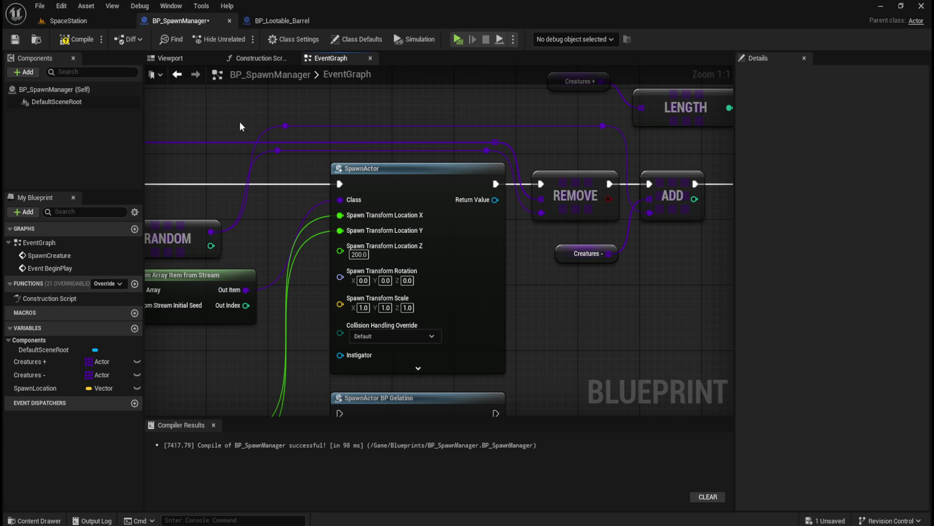
left_click_drag(240, 125, 471, 163)
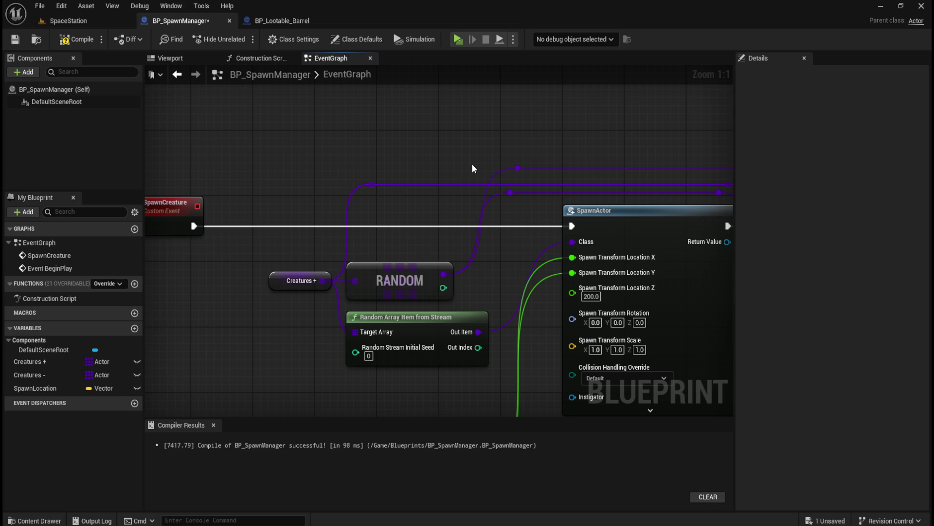
mouse_move(504, 141)
left_mouse_down()
mouse_move(352, 142)
mouse_move(444, 119)
mouse_move(529, 146)
left_mouse_up()
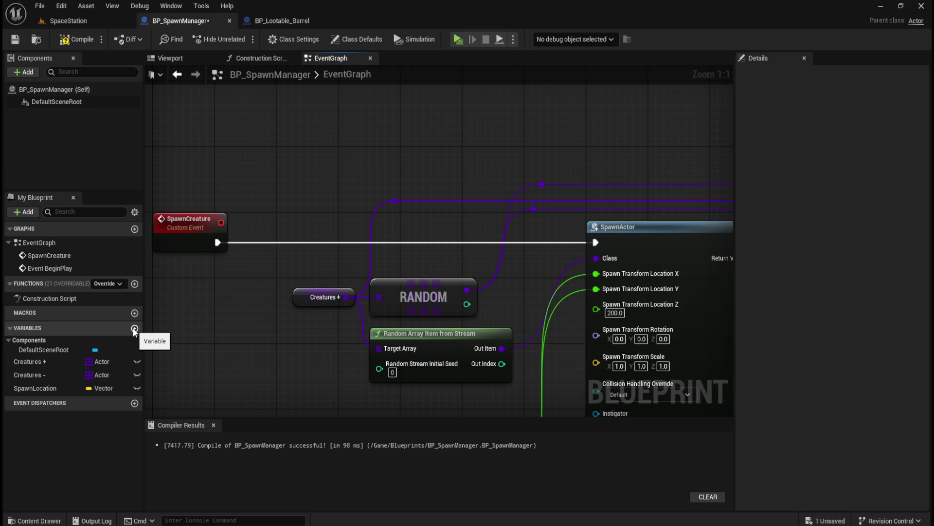
Add a single Actor class reference variable 'Creature <>', then compile and save BP_SpawnManager
left_click(135, 329)
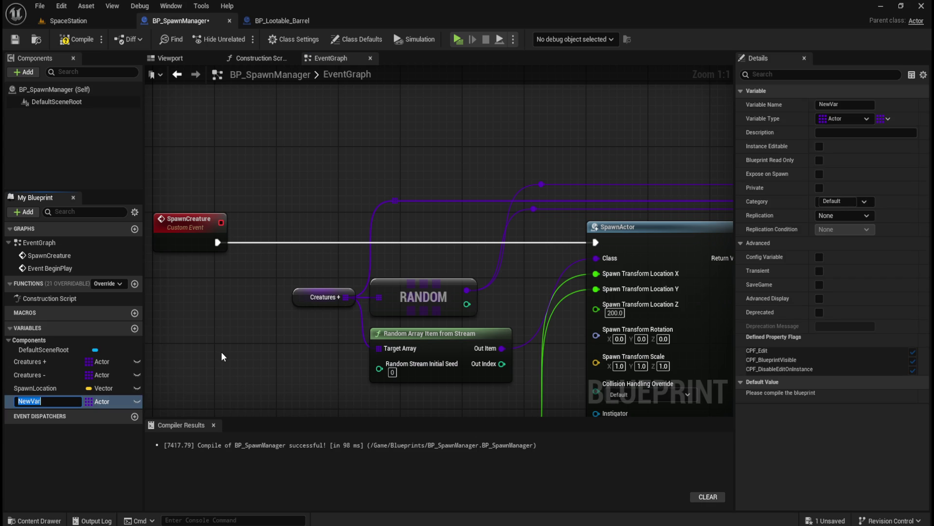
type("Creature")
type(" <>")
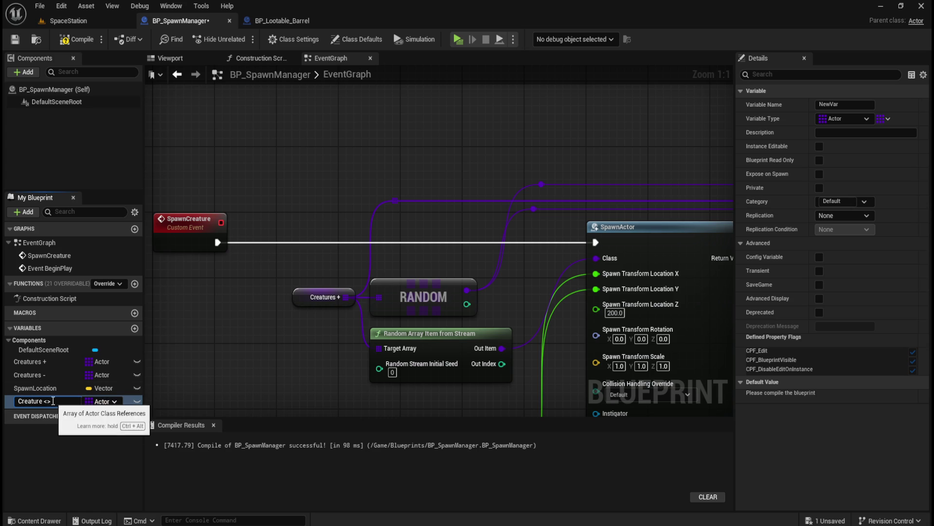
key("Return")
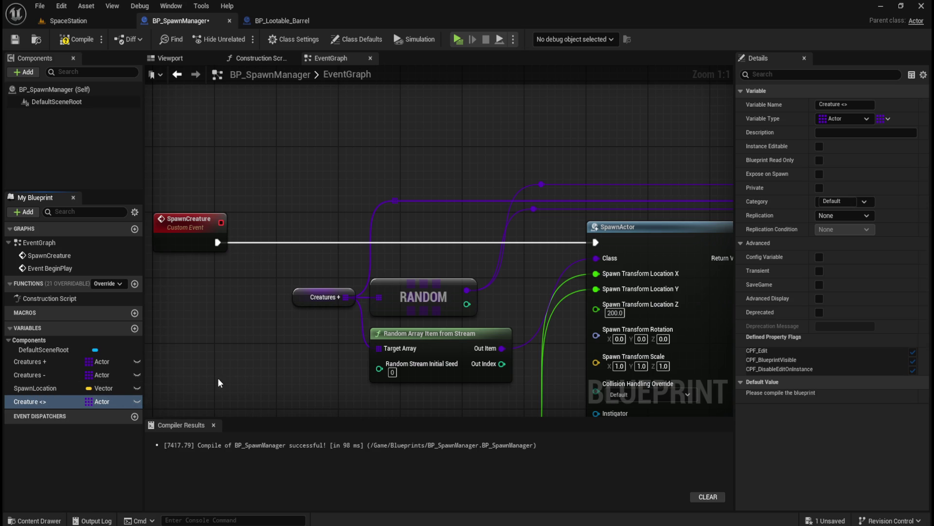
left_click(108, 402)
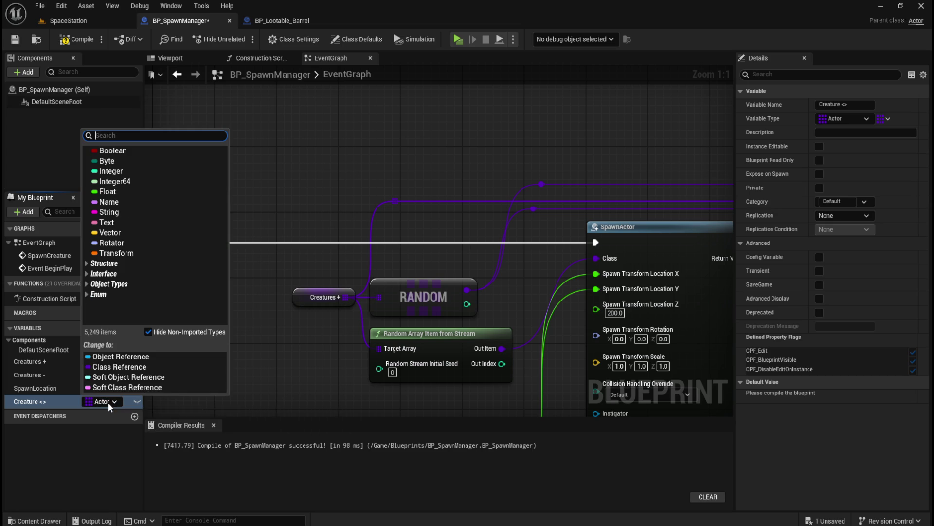
left_click(121, 367)
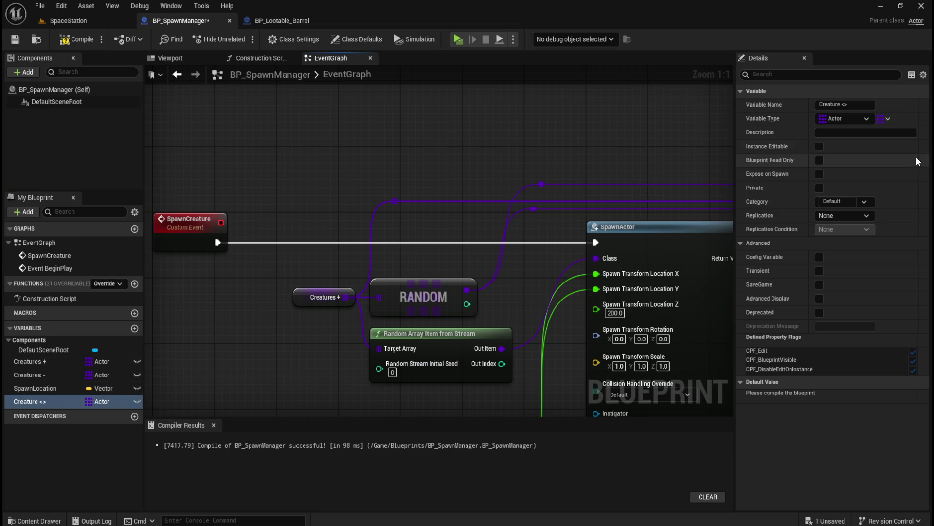
left_click(887, 119)
left_click(868, 129)
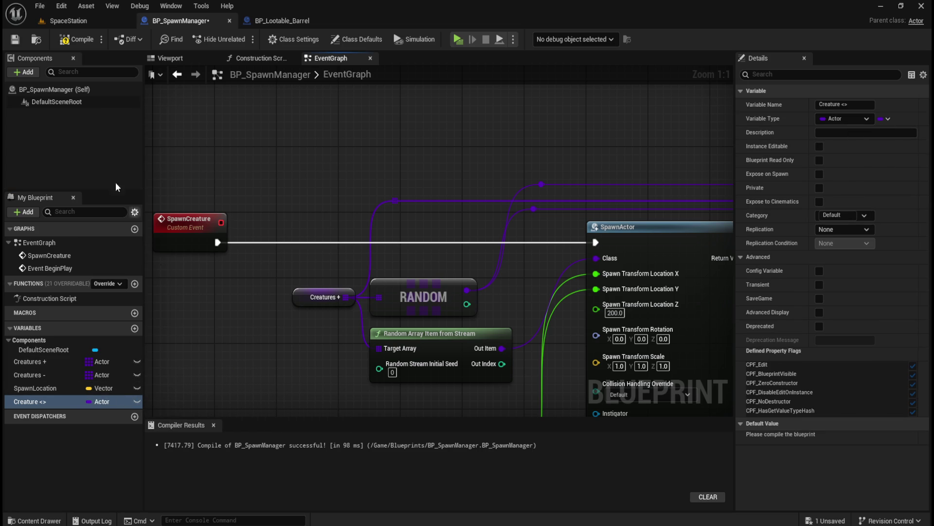
left_click(76, 39)
left_click(15, 39)
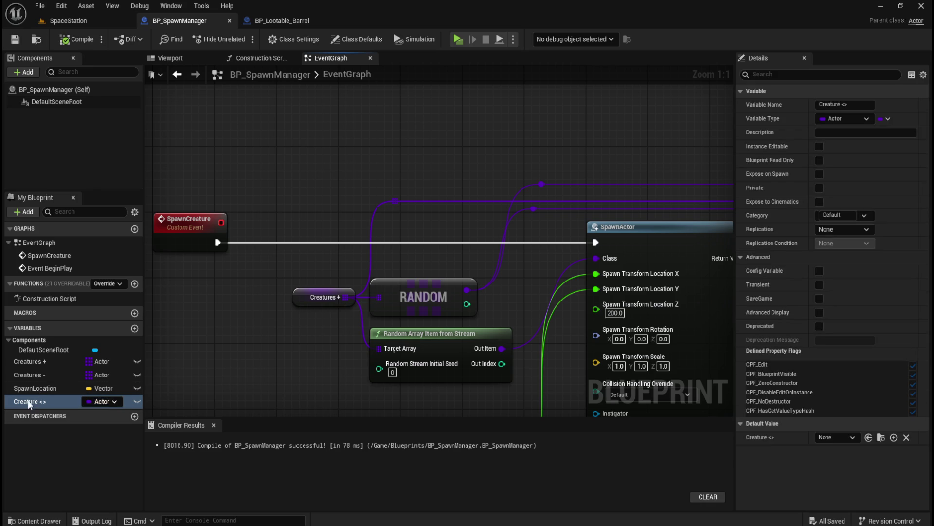
Delete the Random Array Item from Stream node feeding SpawnActor
left_click_drag(210, 380, 269, 366)
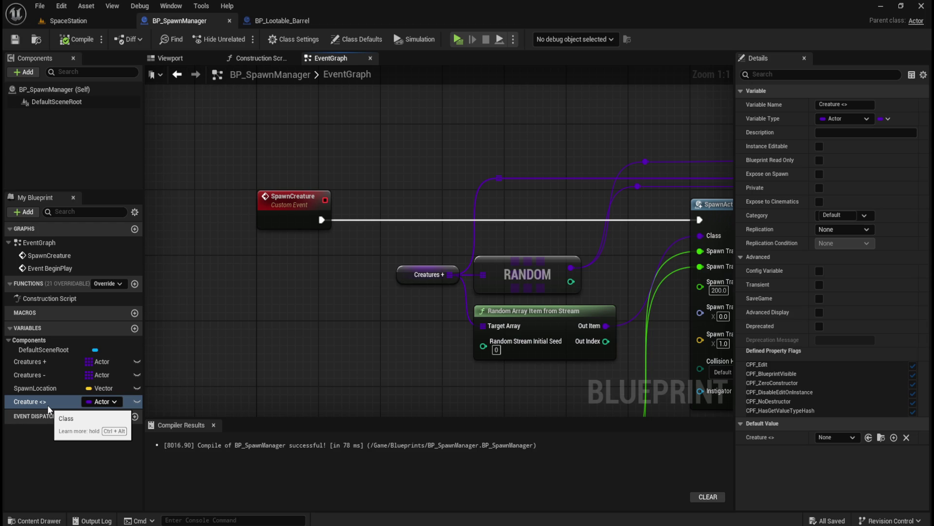
mouse_move(523, 240)
left_mouse_down()
mouse_move(362, 233)
mouse_move(378, 170)
mouse_move(253, 313)
mouse_move(395, 337)
mouse_move(398, 348)
left_mouse_up()
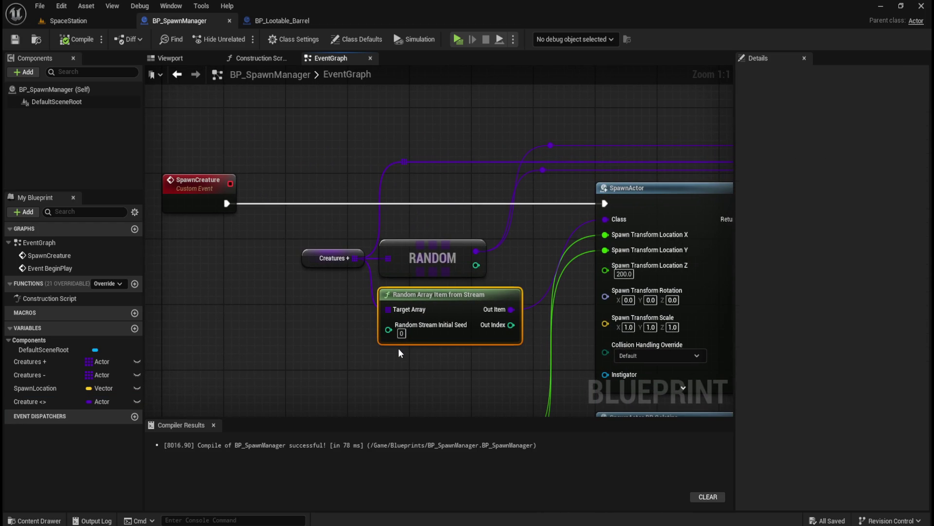
key("Delete")
Move the Creatures + and RANDOM nodes and the three reroute points further left
left_click_drag(316, 293, 494, 233)
left_click_drag(319, 130, 553, 279)
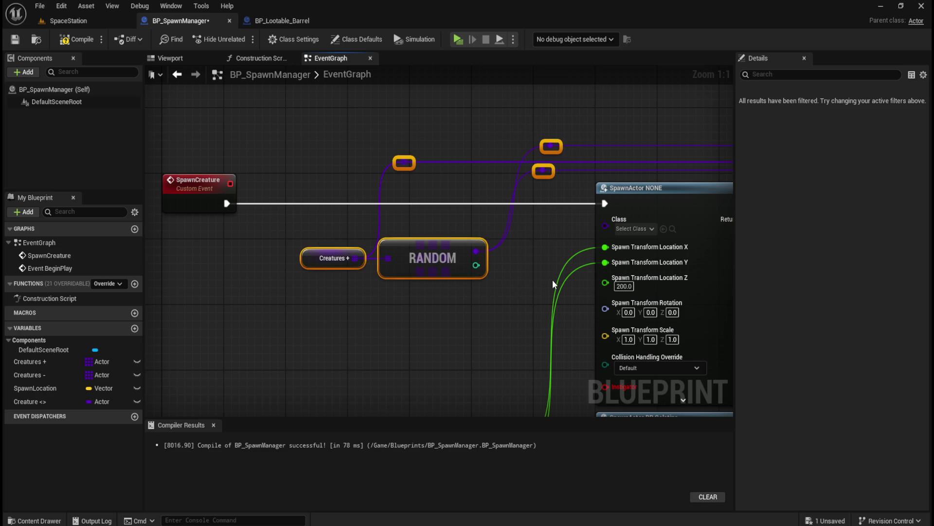
key("Left")
key("Left")
key("Left")
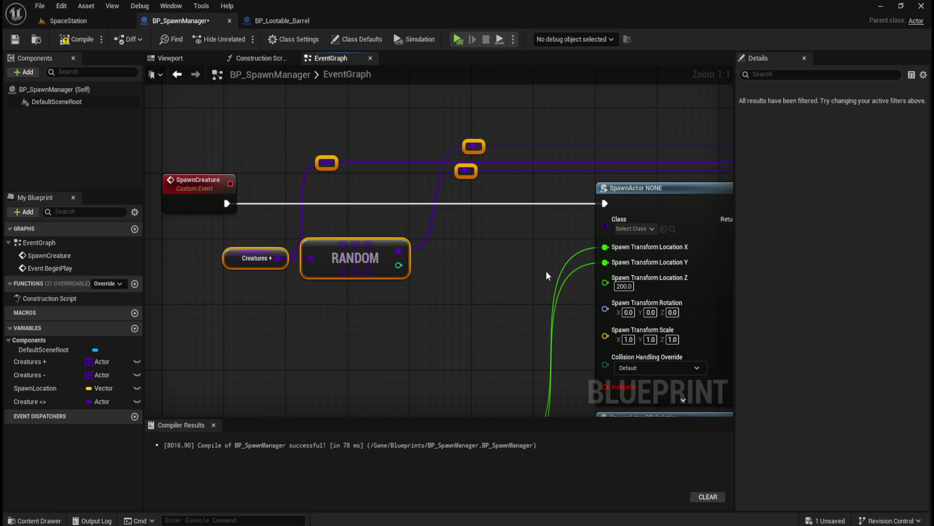
left_click(450, 267)
left_click_drag(475, 273, 446, 290)
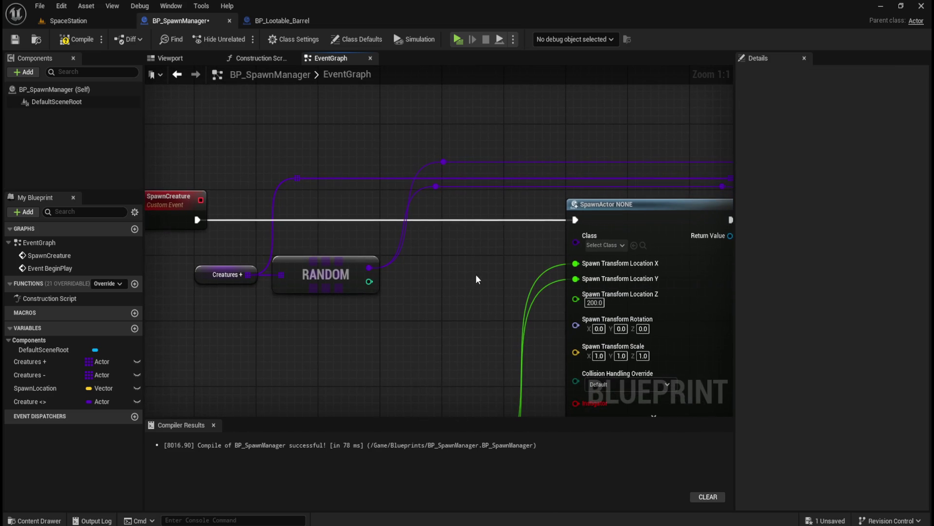
Place a SET Creature <> node fed by RANDOM, wired between SpawnCreature and SpawnActor
mouse_move(25, 401)
left_mouse_down()
mouse_move(443, 275)
mouse_move(435, 275)
mouse_move(451, 255)
mouse_move(438, 259)
left_mouse_up()
left_click(465, 309)
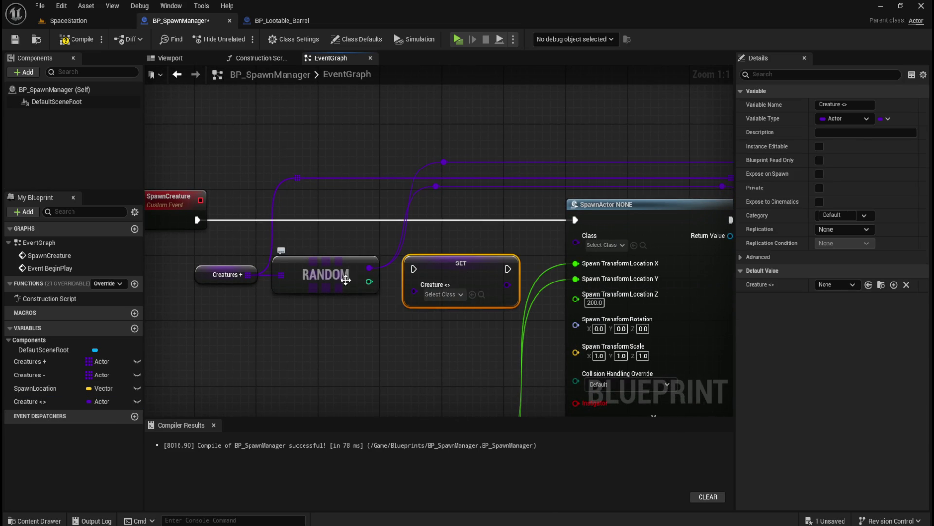
mouse_move(369, 267)
left_mouse_down()
mouse_move(413, 290)
mouse_move(445, 244)
left_mouse_up()
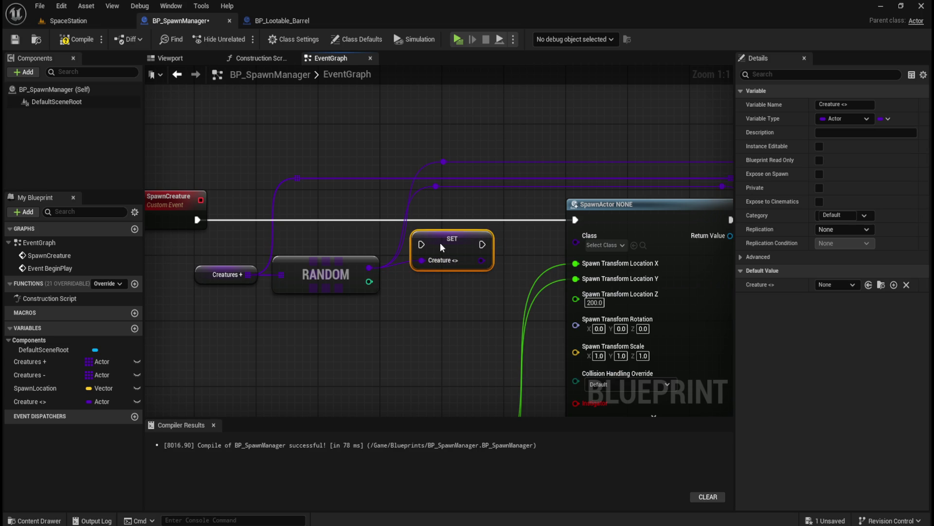
left_click_drag(201, 220, 421, 244)
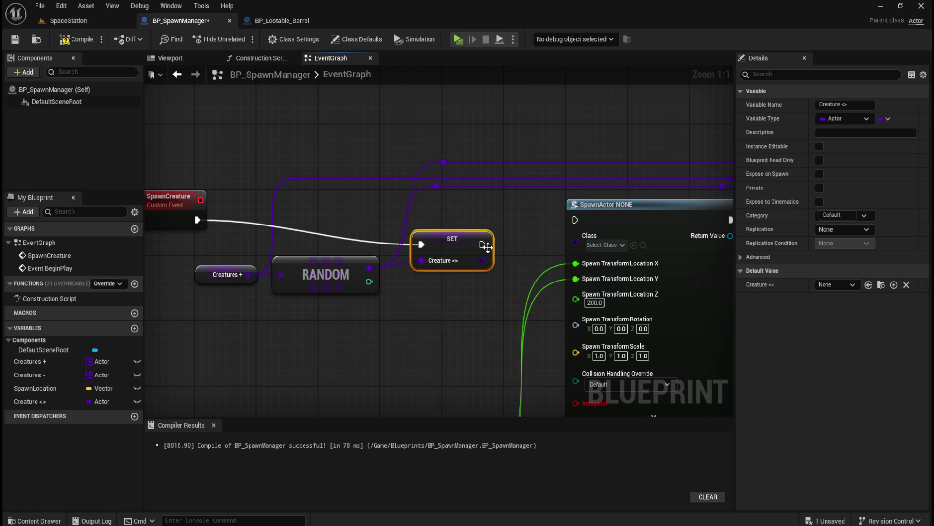
left_click_drag(482, 244, 575, 219)
Connect the SET node's Creature <> output to SpawnActor's Class and align it with the wire
left_click_drag(483, 260, 576, 243)
left_click_drag(482, 260, 577, 241)
left_click_drag(432, 234, 438, 206)
left_click_drag(440, 212, 451, 211)
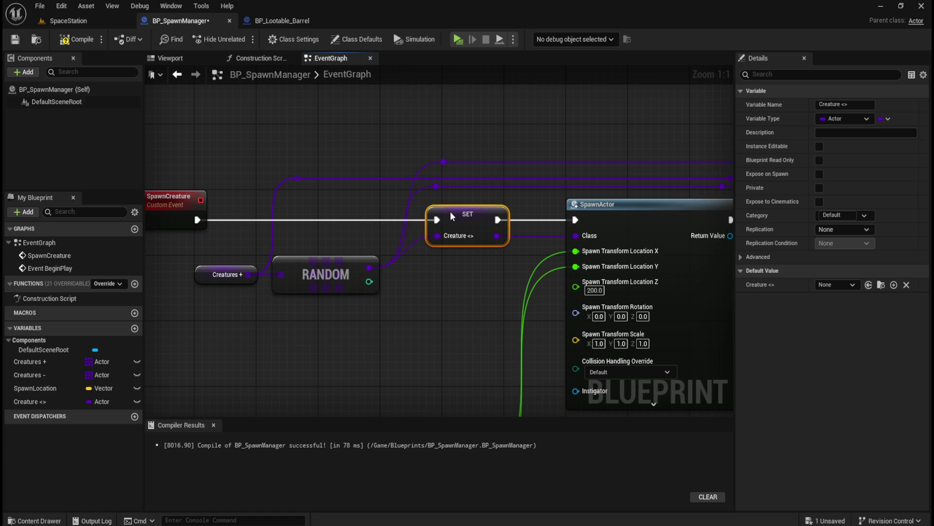
left_click(413, 300)
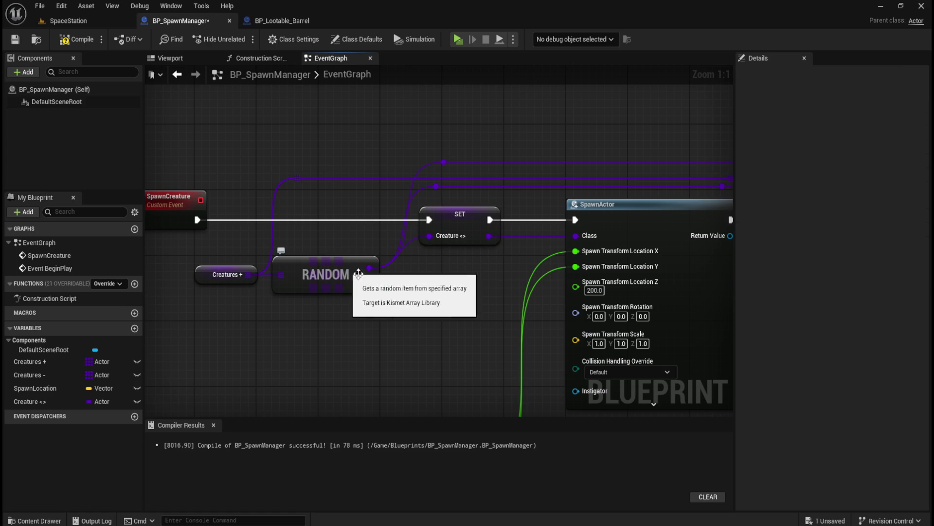
left_click_drag(422, 288, 395, 299)
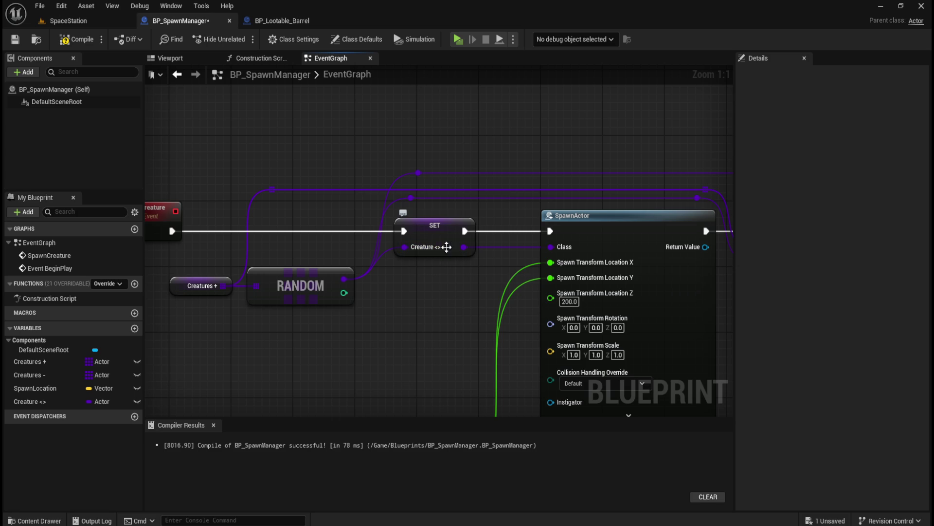
Break the wire into REMOVE's Item pin and delete the two old reroute nodes
mouse_move(445, 303)
left_mouse_down()
mouse_move(365, 328)
mouse_move(419, 298)
mouse_move(442, 302)
mouse_move(212, 296)
mouse_move(241, 323)
left_mouse_up()
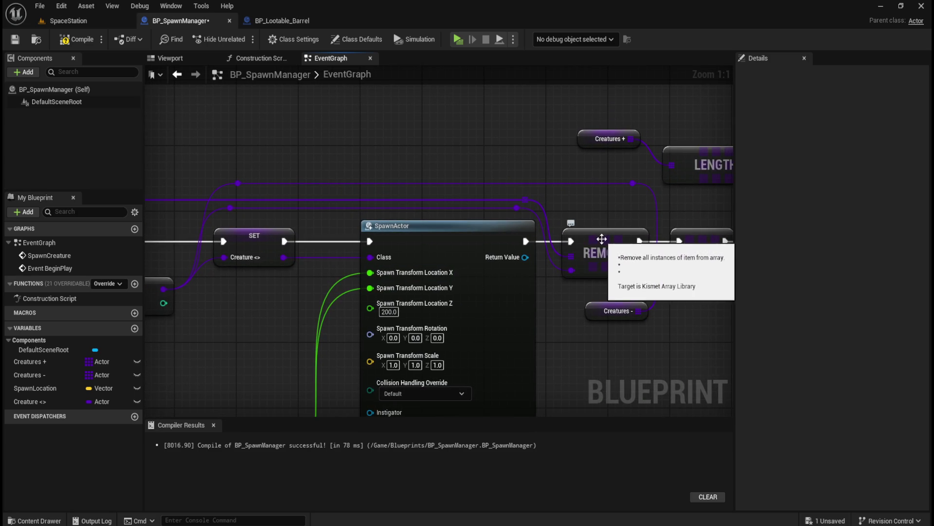
left_click_drag(230, 222, 515, 209)
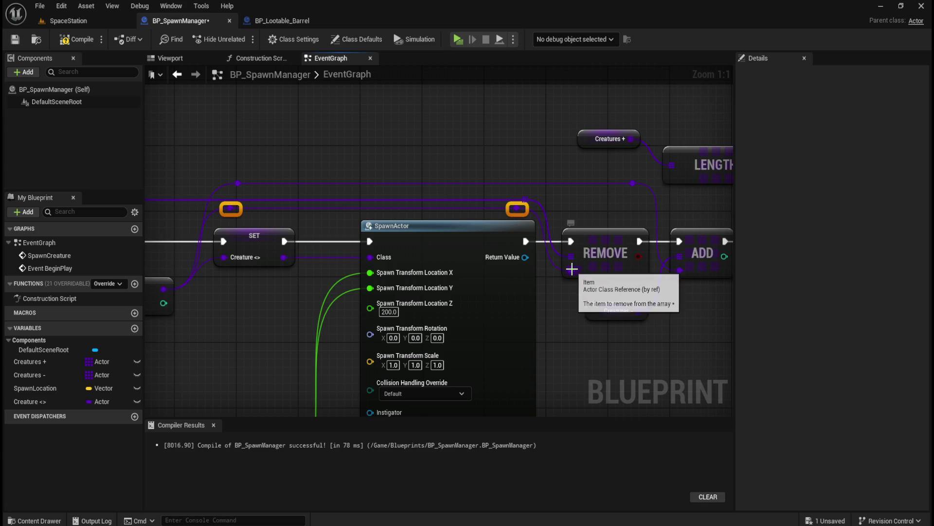
left_click(572, 270, "alt")
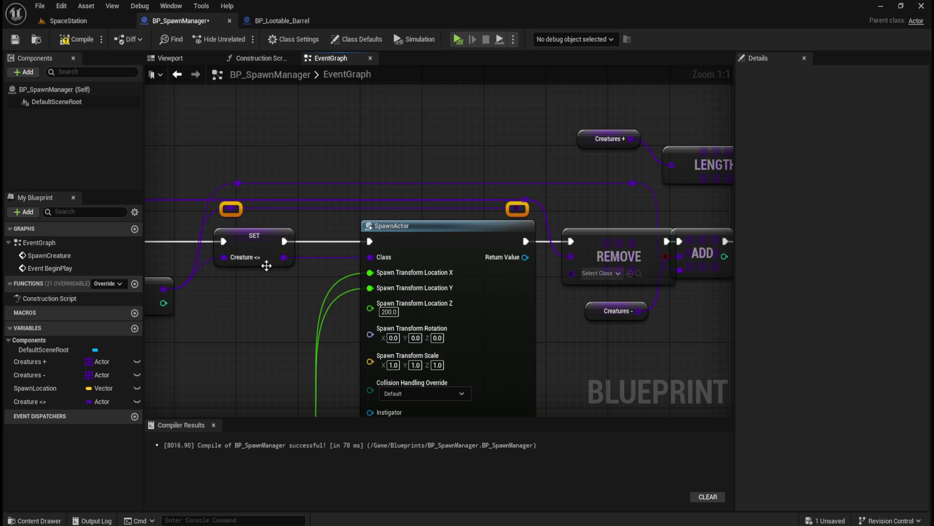
key("Delete")
mouse_move(220, 306)
left_mouse_down()
mouse_move(313, 319)
mouse_move(252, 325)
left_mouse_up()
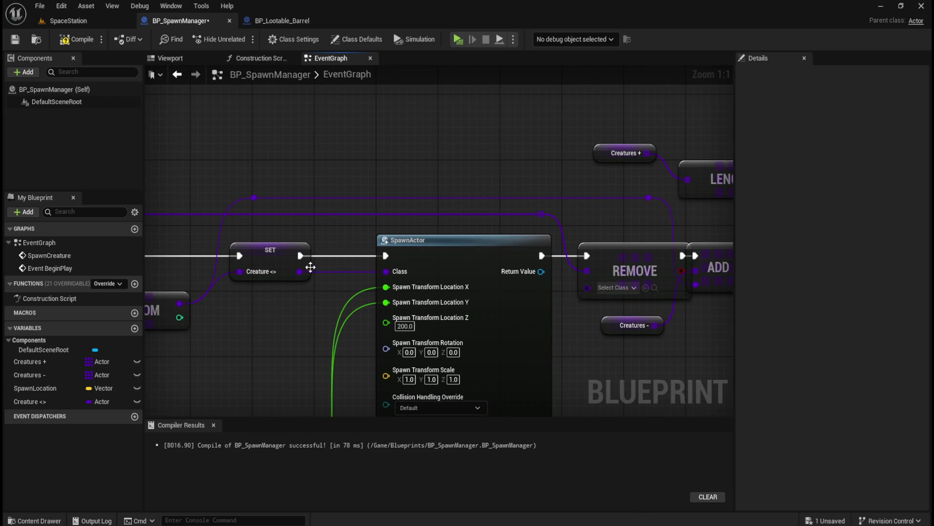
Wire SET's Creature output to REMOVE's Item, with a reroute point above SpawnActor
left_click_drag(305, 271, 586, 288)
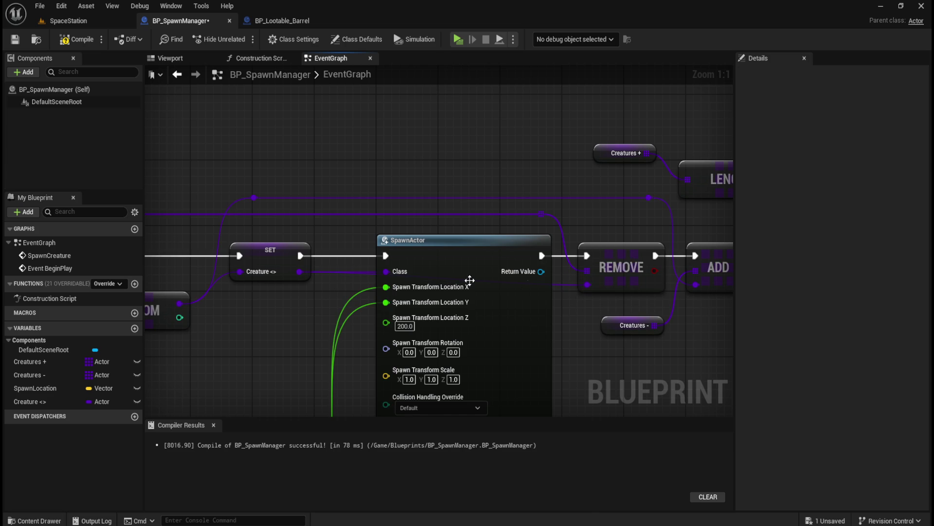
double_click(567, 284)
mouse_move(566, 283)
left_mouse_down()
mouse_move(543, 244)
mouse_move(506, 224)
mouse_move(379, 228)
left_mouse_up()
left_click(311, 313)
Reattach the reroute point to SET's Creature output, then zoom out to show LENGTH and ADD
mouse_move(503, 150)
left_mouse_down()
mouse_move(346, 140)
mouse_move(483, 156)
mouse_move(399, 143)
left_mouse_up()
mouse_move(300, 143)
left_mouse_down()
mouse_move(527, 150)
mouse_move(336, 154)
mouse_move(405, 166)
left_mouse_up()
mouse_move(483, 149)
left_mouse_down()
mouse_move(340, 146)
mouse_move(415, 145)
left_mouse_up()
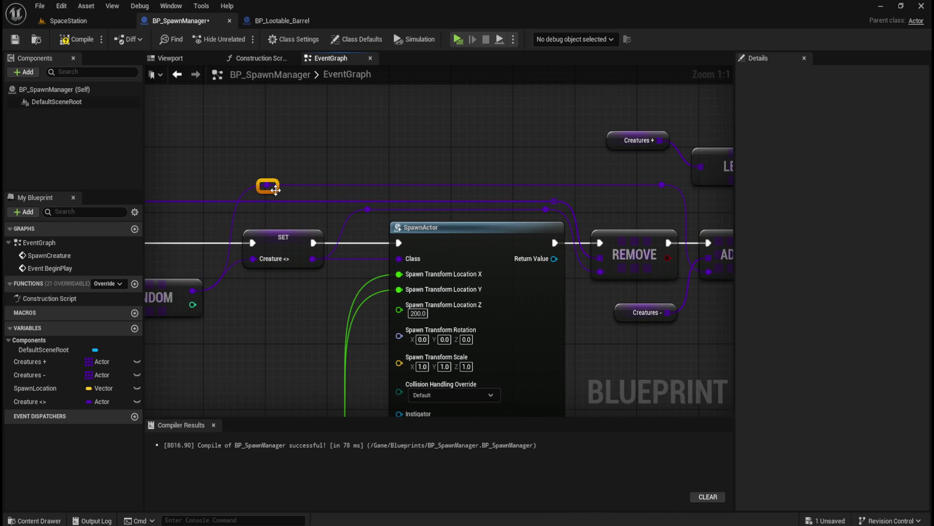
left_click_drag(379, 194, 384, 194)
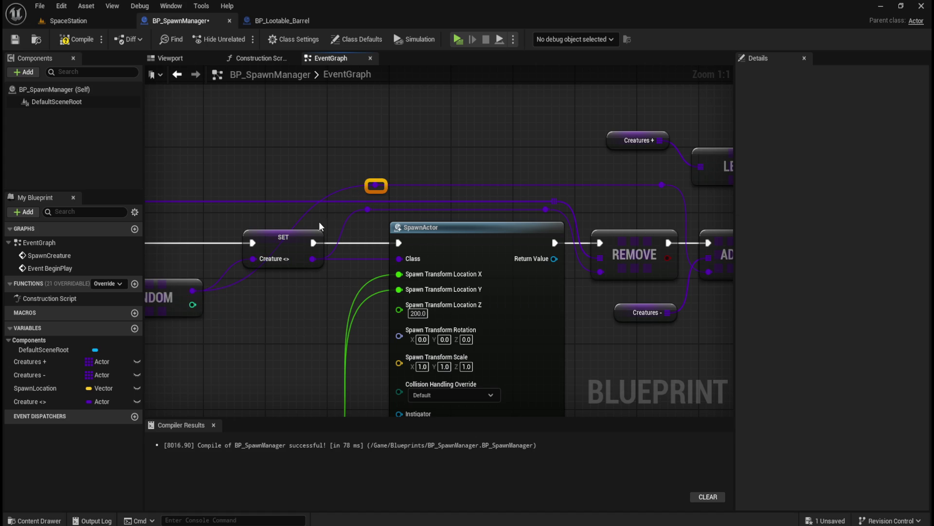
mouse_move(375, 185)
left_mouse_down()
mouse_move(380, 194)
mouse_move(314, 261)
left_mouse_up()
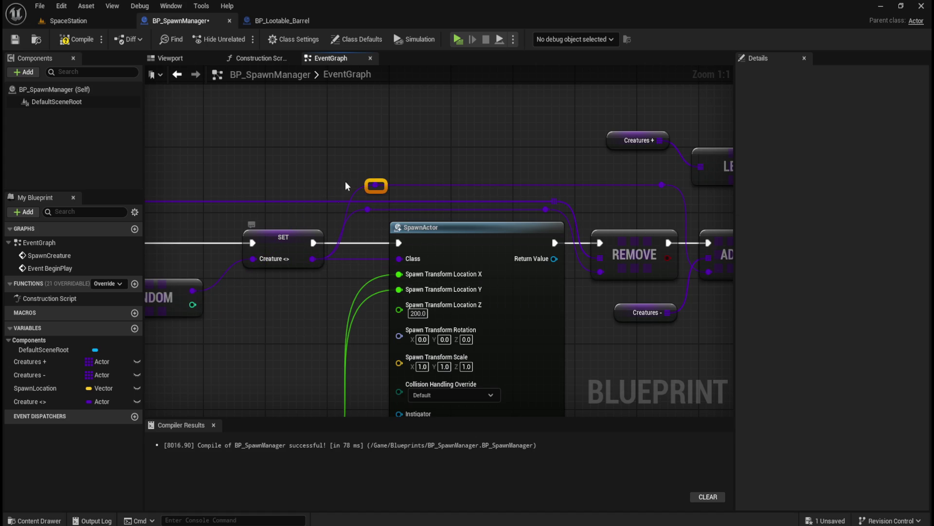
left_click(361, 147)
scroll(372, 152, "down", 1)
mouse_move(371, 156)
left_mouse_down()
mouse_move(386, 157)
mouse_move(222, 162)
mouse_move(559, 156)
mouse_move(501, 194)
mouse_move(339, 184)
mouse_move(507, 154)
left_mouse_up()
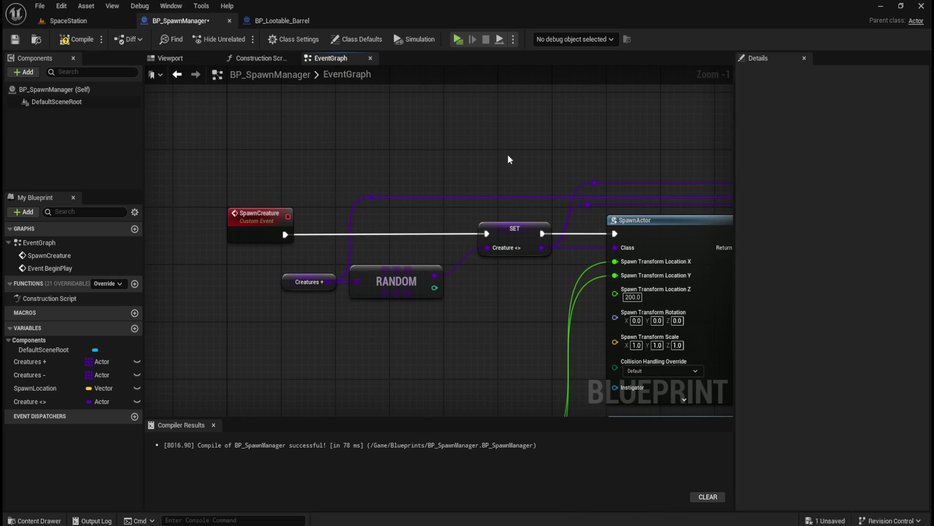
scroll(311, 341, "up", 1)
mouse_move(471, 333)
left_mouse_down()
mouse_move(246, 341)
mouse_move(407, 334)
left_mouse_up()
left_click_drag(463, 340, 321, 343)
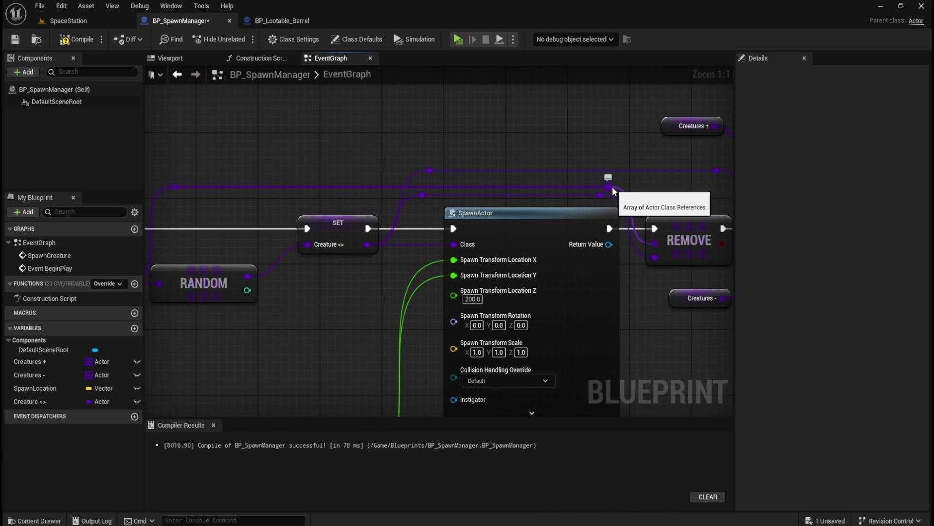
left_click_drag(301, 317, 465, 326)
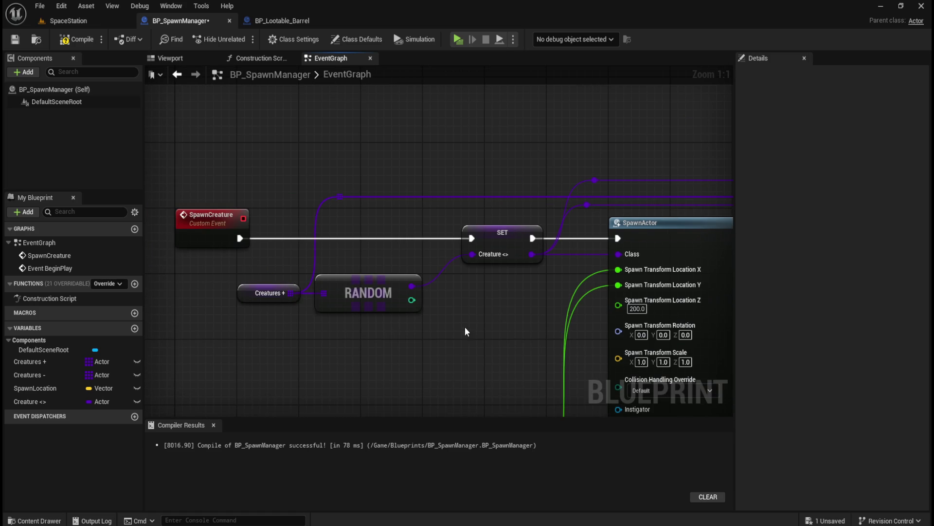
left_click_drag(207, 267, 308, 334)
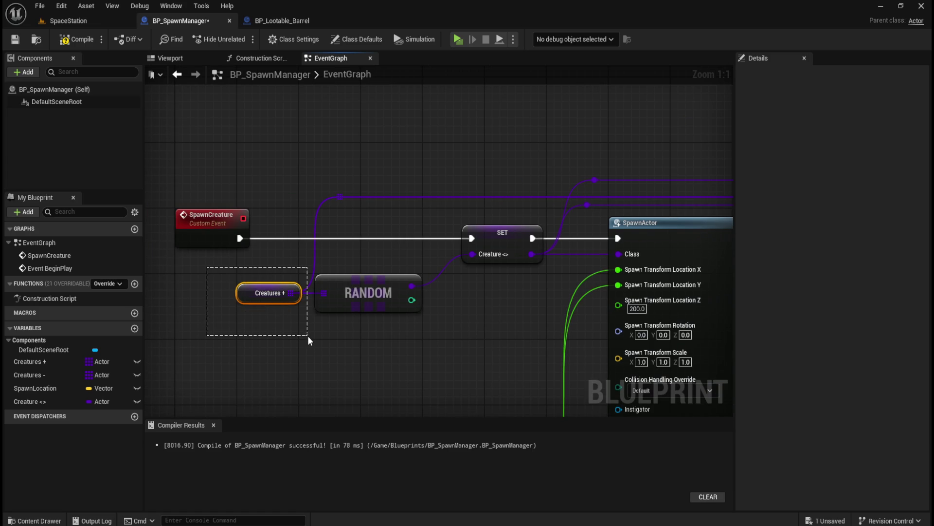
left_click_drag(307, 335, 308, 335)
left_click_drag(446, 347, 309, 269)
left_click(473, 138)
mouse_move(473, 138)
left_mouse_down()
mouse_move(340, 372)
mouse_move(433, 332)
left_mouse_up()
left_click_drag(336, 292, 551, 128)
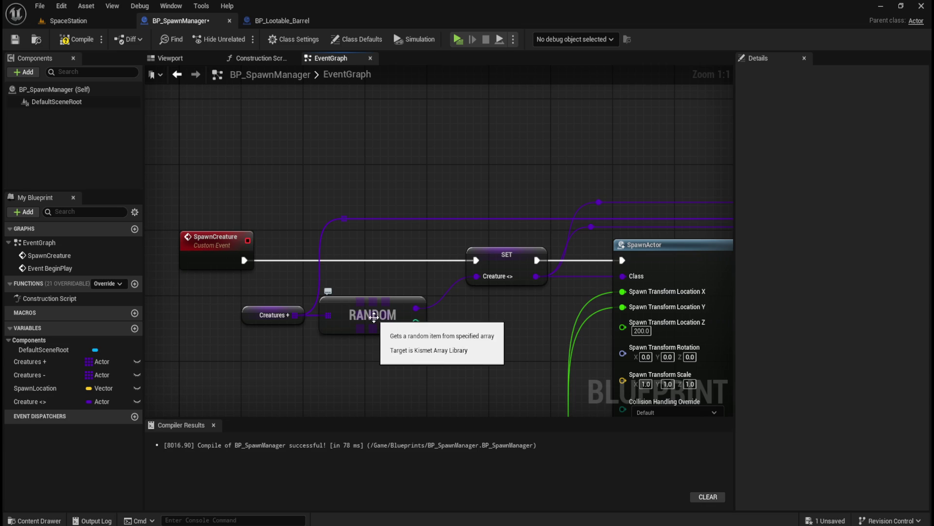
left_click_drag(477, 330, 430, 287)
left_click_drag(414, 227, 521, 296)
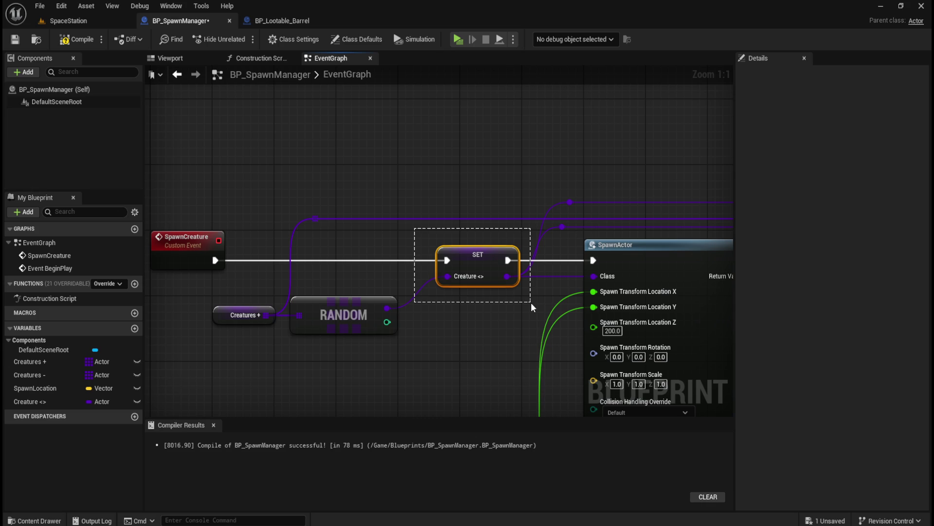
left_click_drag(530, 302, 531, 302)
left_click_drag(483, 323, 257, 332)
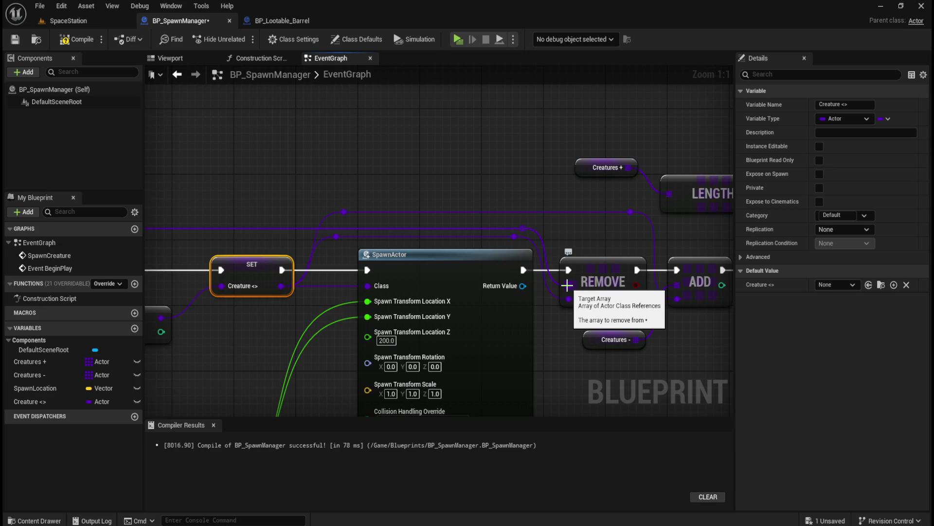
left_click_drag(264, 157, 455, 158)
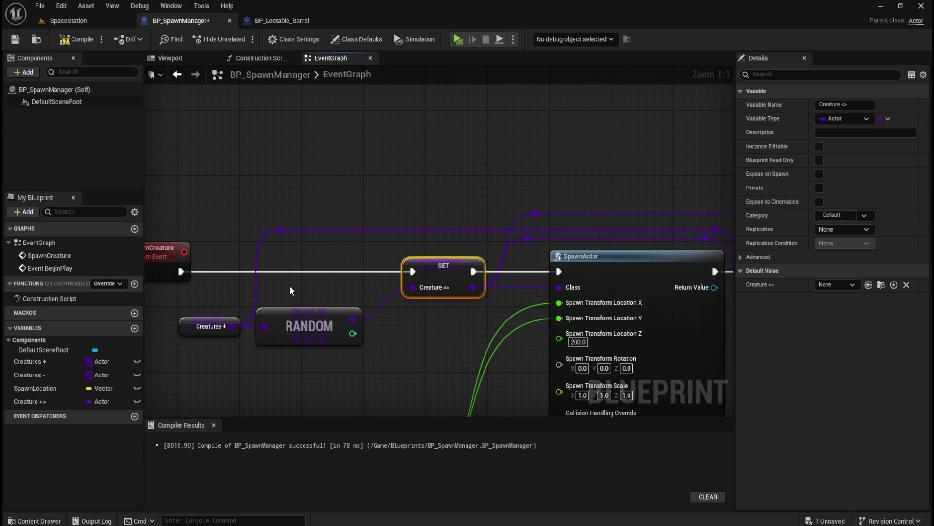
left_click_drag(221, 331, 61, 313)
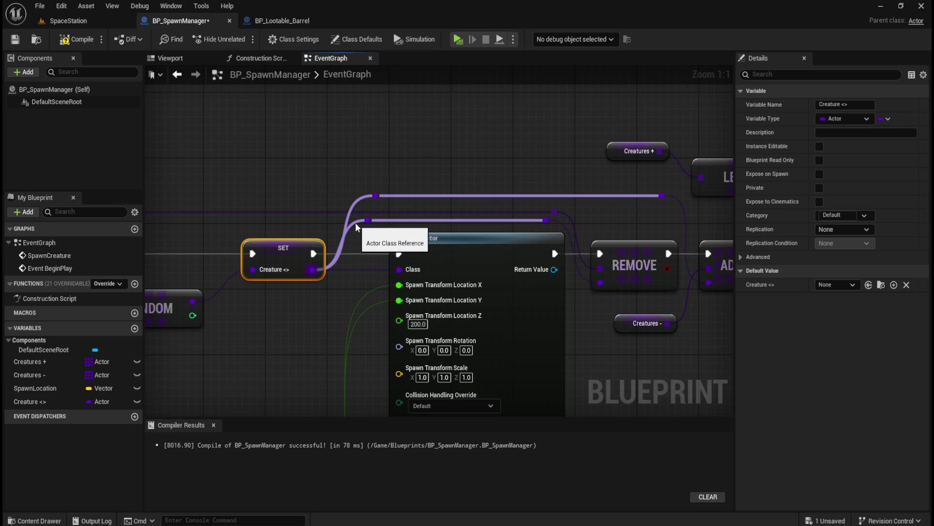
left_click_drag(674, 265, 544, 284)
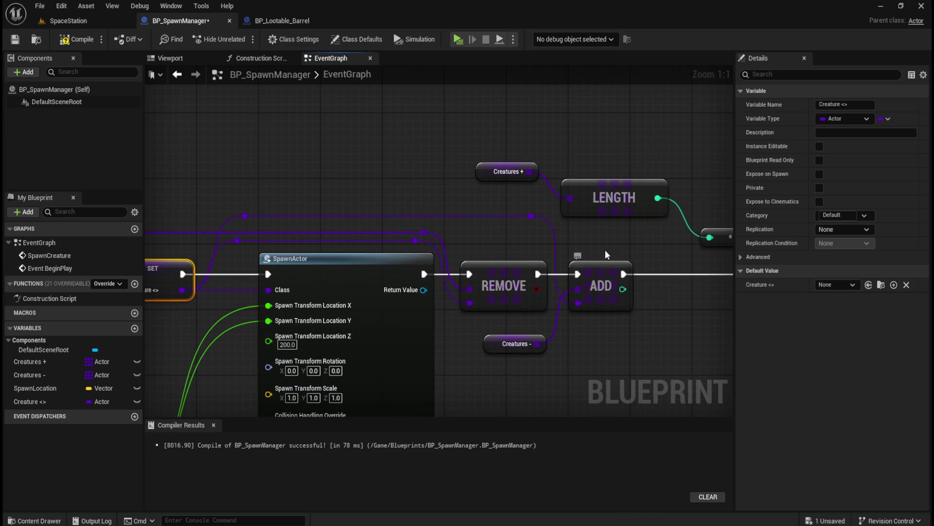
left_click_drag(605, 250, 674, 234)
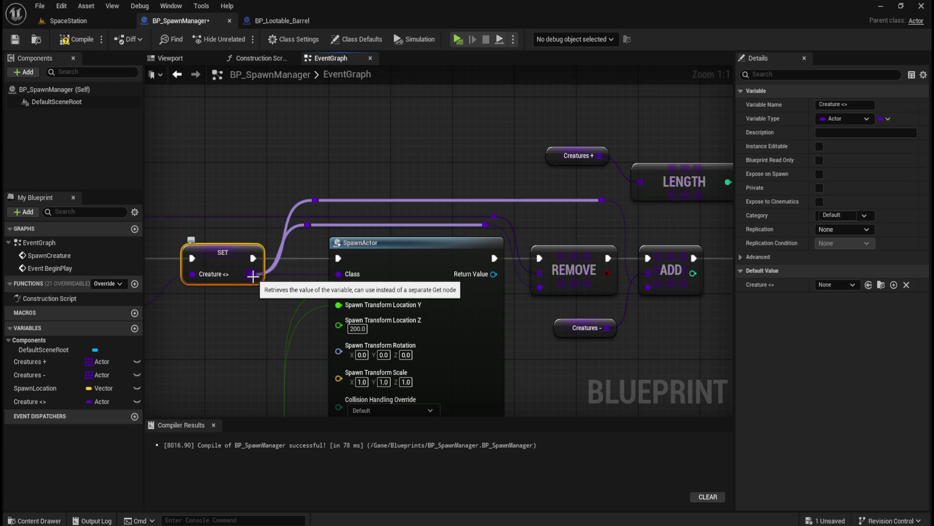
mouse_move(649, 338)
left_mouse_down()
mouse_move(361, 317)
mouse_move(627, 305)
left_mouse_up()
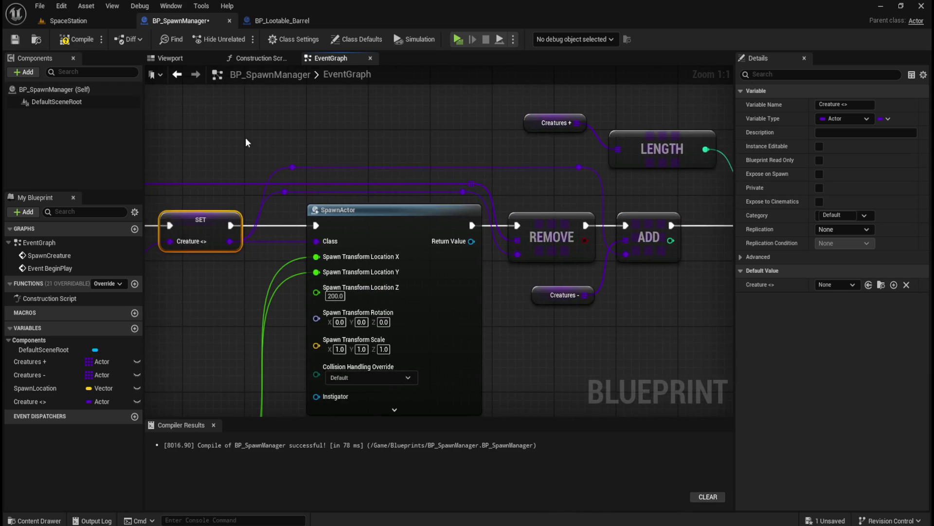
Save BP_SpawnManager, then play-test the SpaceStation level among the barrels and stop with Esc
left_click_drag(245, 141, 433, 185)
left_click(15, 39)
left_click(69, 20)
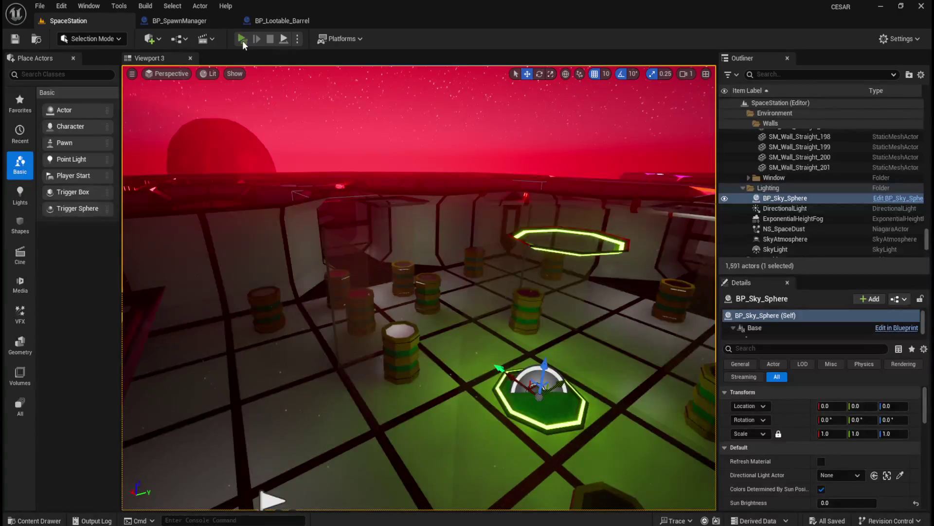
left_click(242, 40)
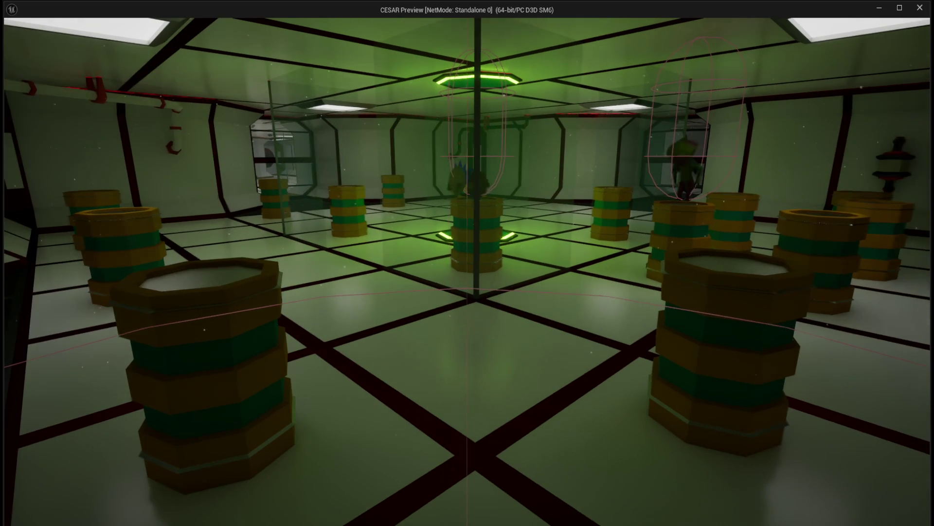
key("Escape")
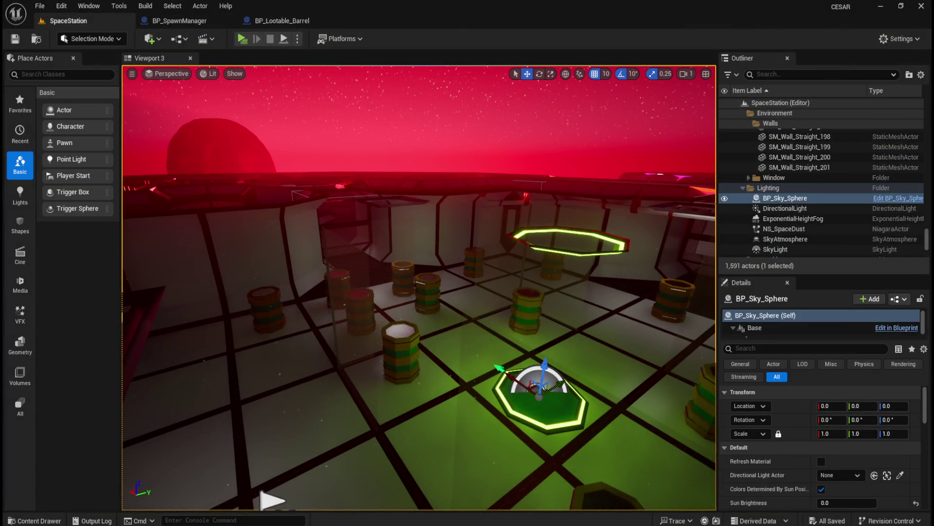
left_click(199, 22)
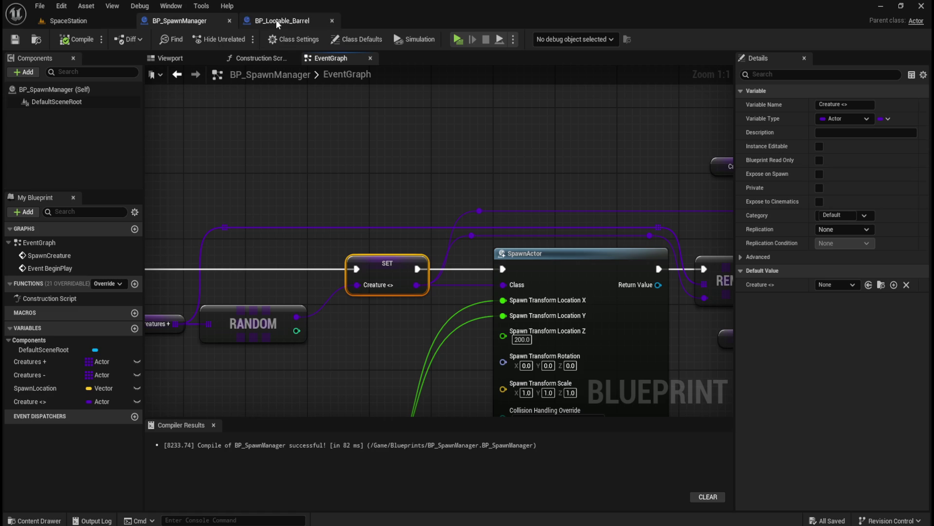
left_click(276, 19)
mouse_move(585, 230)
left_mouse_down()
mouse_move(563, 271)
mouse_move(478, 354)
mouse_move(347, 270)
left_mouse_up()
scroll(306, 273, "up", 2)
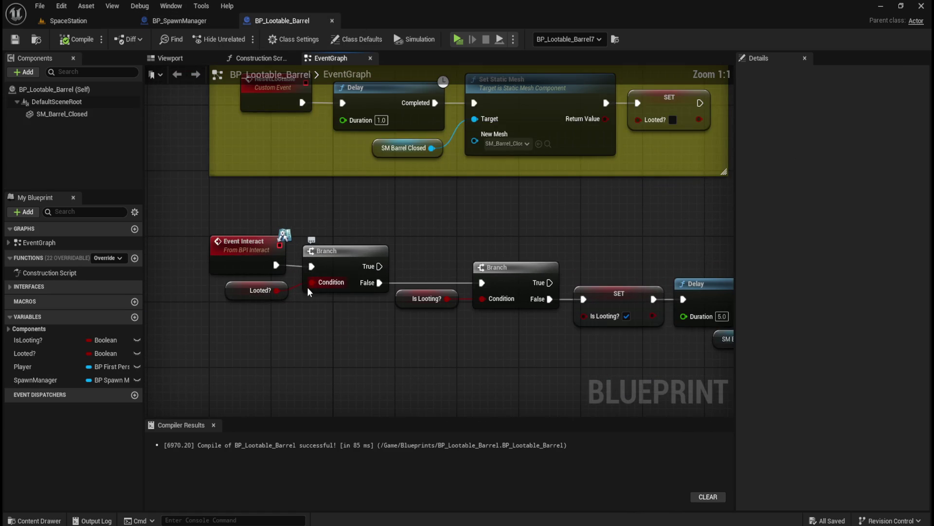
left_click_drag(361, 359, 341, 351)
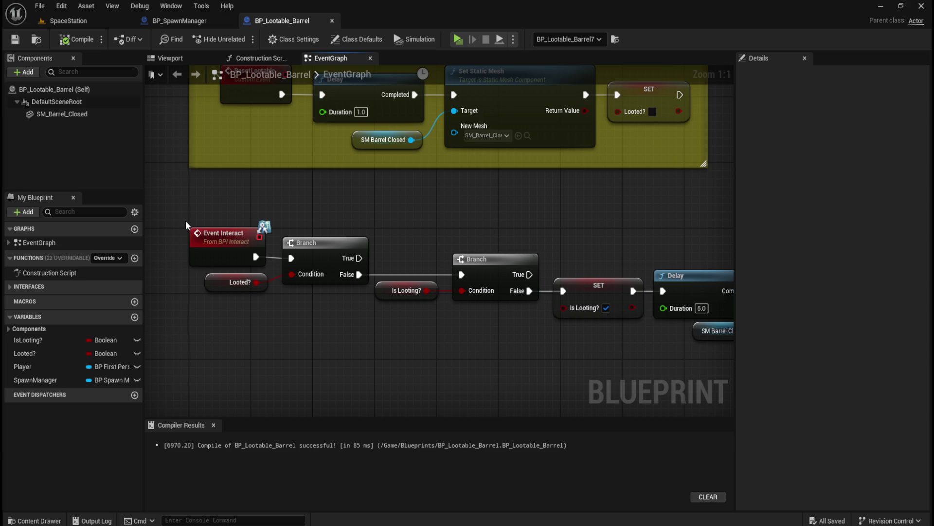
left_click_drag(518, 366, 486, 313)
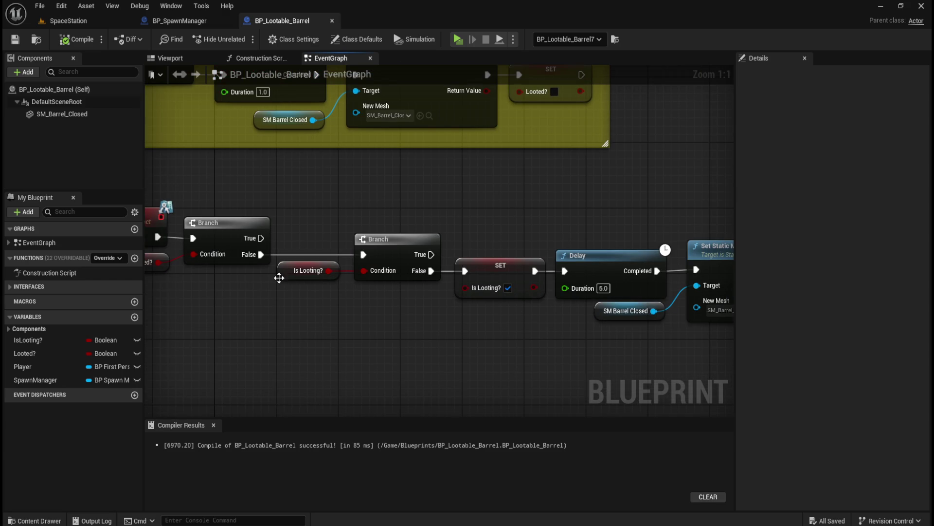
mouse_move(305, 323)
left_mouse_down()
mouse_move(500, 340)
mouse_move(209, 344)
mouse_move(449, 421)
mouse_move(521, 317)
mouse_move(626, 244)
mouse_move(657, 198)
mouse_move(521, 176)
mouse_move(644, 177)
mouse_move(574, 162)
left_mouse_up()
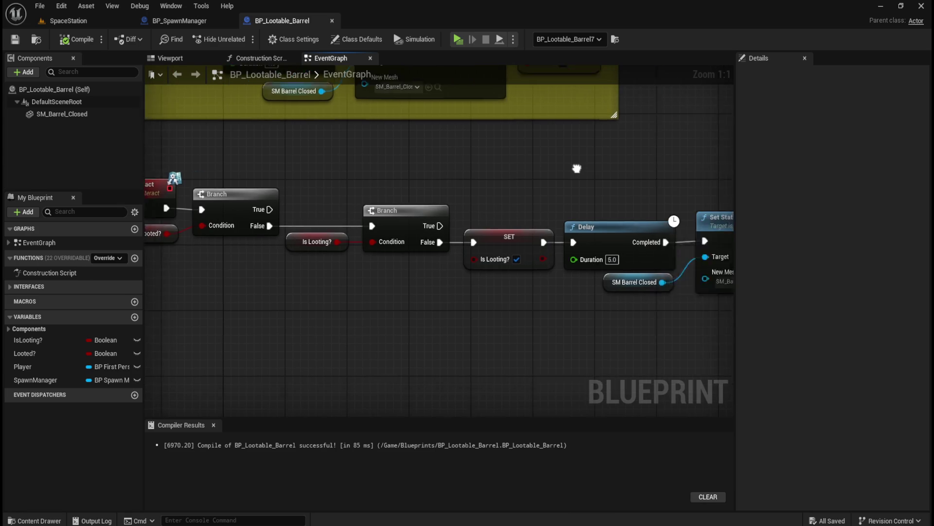
scroll(490, 142, "down", 5)
scroll(332, 227, "up", 1)
mouse_move(536, 260)
left_mouse_down()
mouse_move(332, 226)
mouse_move(407, 373)
left_mouse_up()
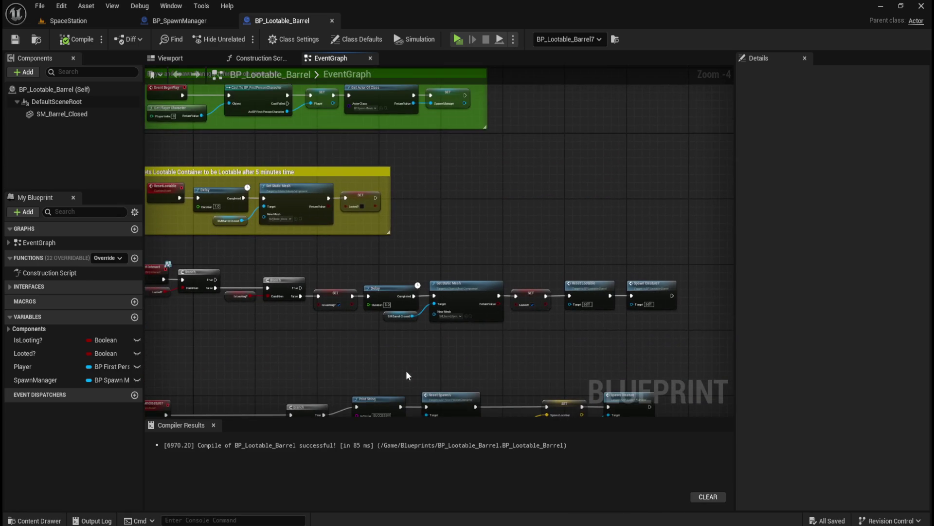
scroll(349, 246, "up", 3)
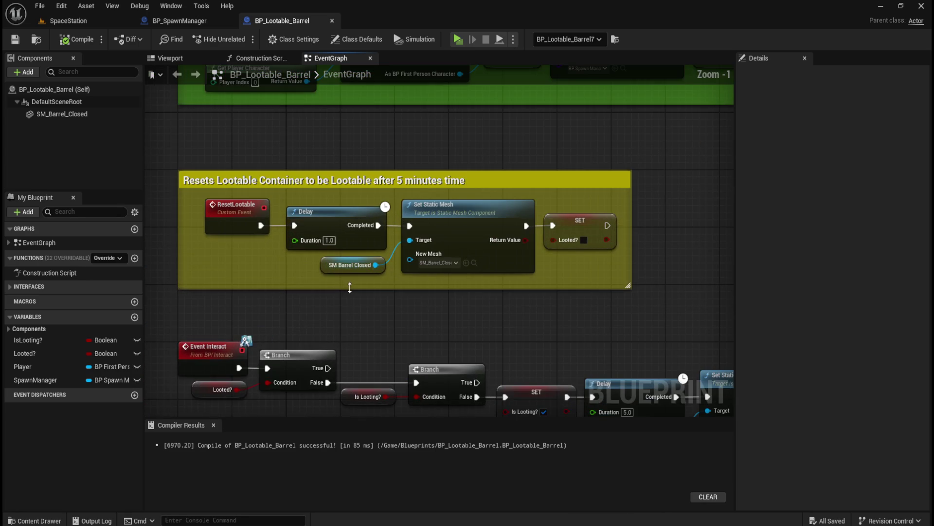
left_click_drag(403, 304, 383, 210)
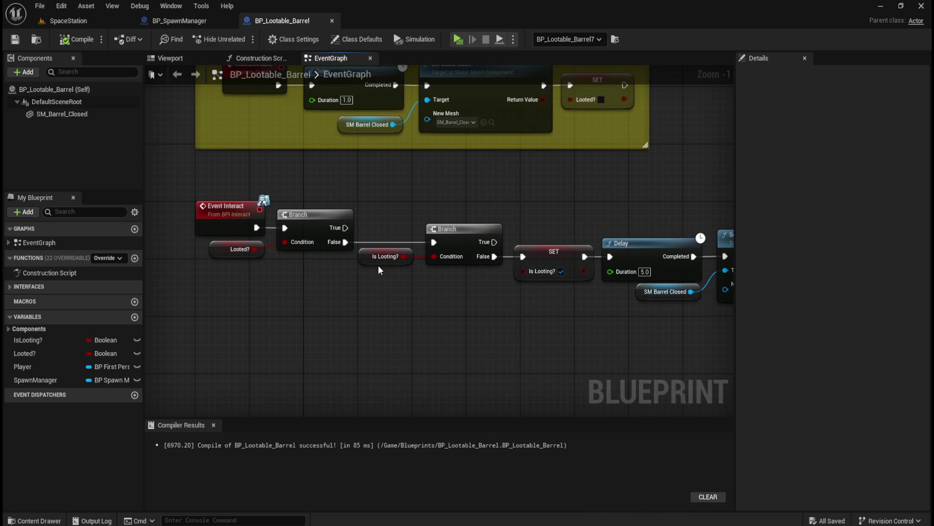
left_click_drag(400, 200, 433, 412)
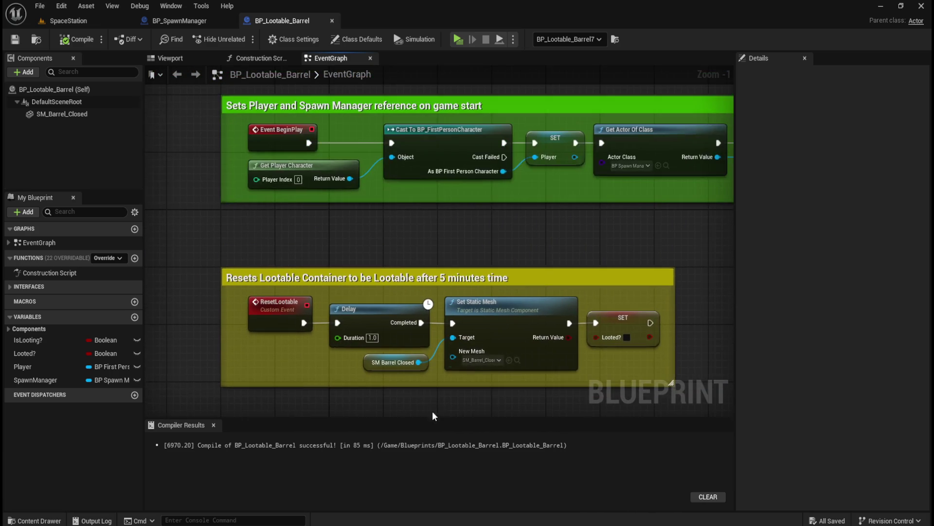
scroll(432, 411, "down", 3)
scroll(424, 318, "up", 2)
mouse_move(384, 268)
left_mouse_down()
mouse_move(475, 198)
mouse_move(473, 150)
left_mouse_up()
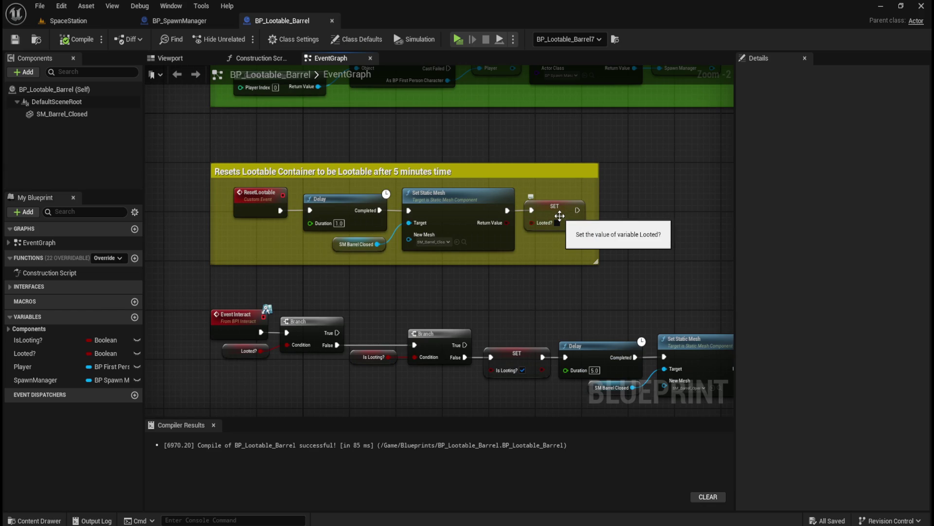
scroll(412, 311, "down", 3)
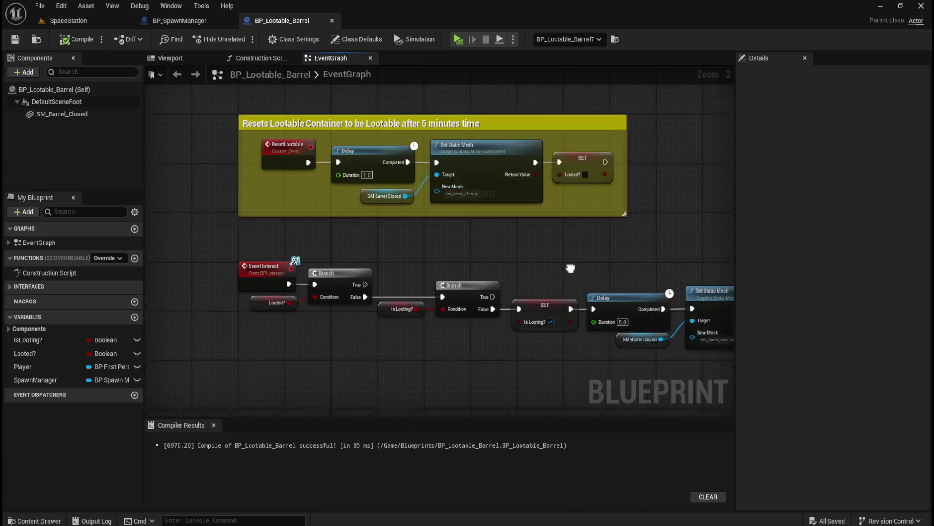
scroll(488, 319, "right", 10)
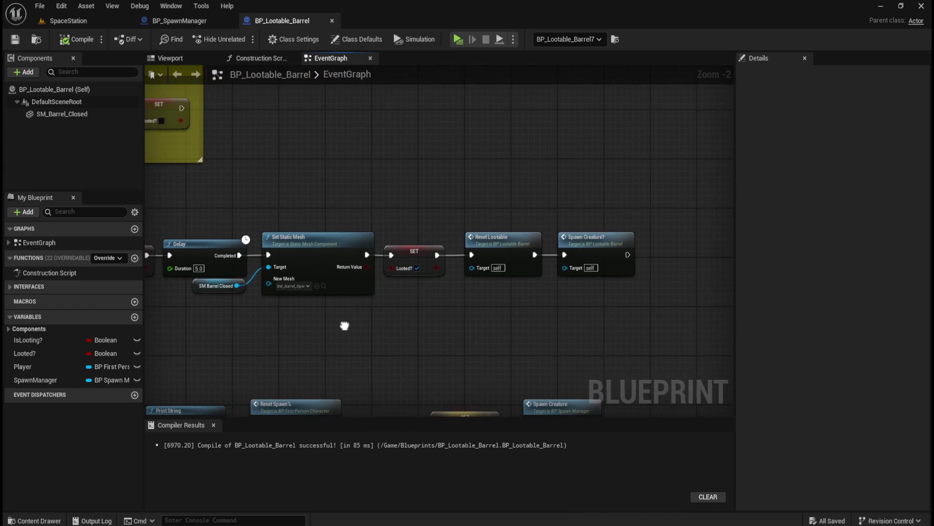
scroll(551, 281, "left", 3)
scroll(560, 276, "left", 6)
scroll(569, 272, "up", 2)
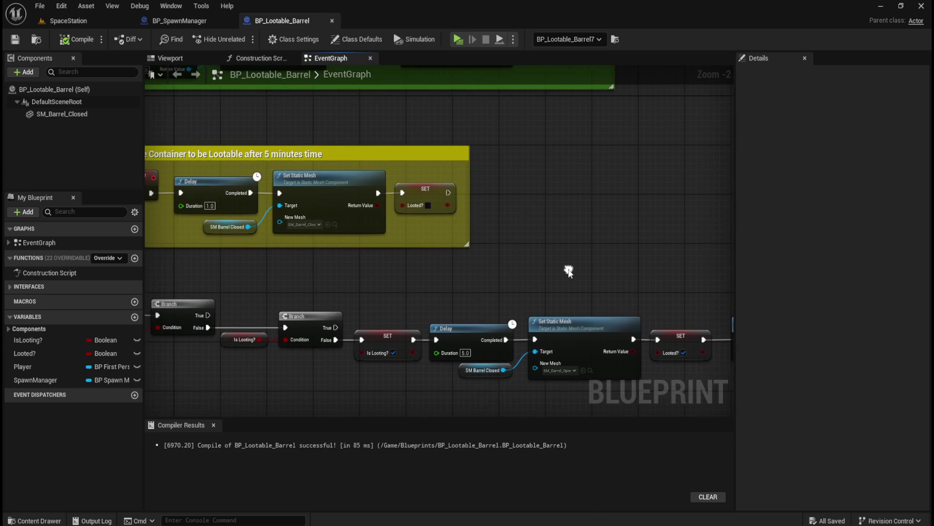
scroll(430, 279, "down", 3)
scroll(494, 234, "left", 3)
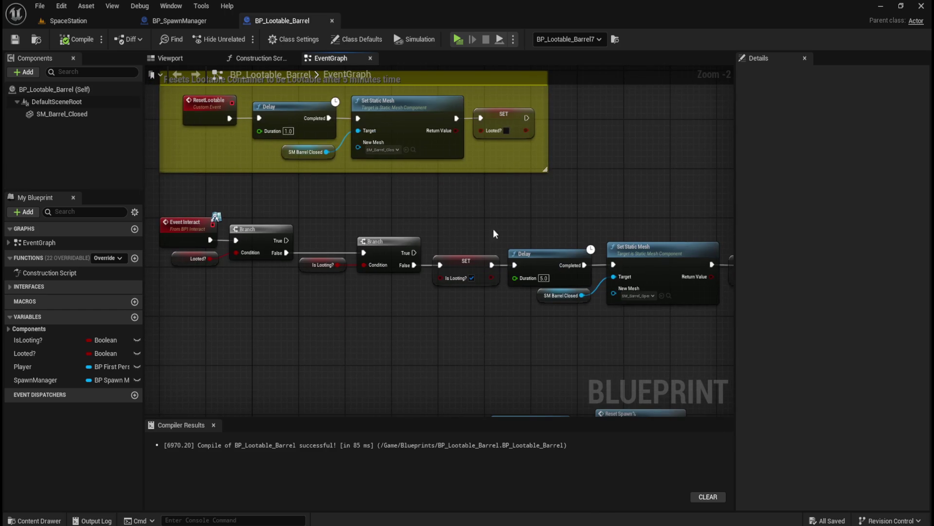
left_click_drag(445, 273, 465, 233)
left_click_drag(539, 216, 414, 196)
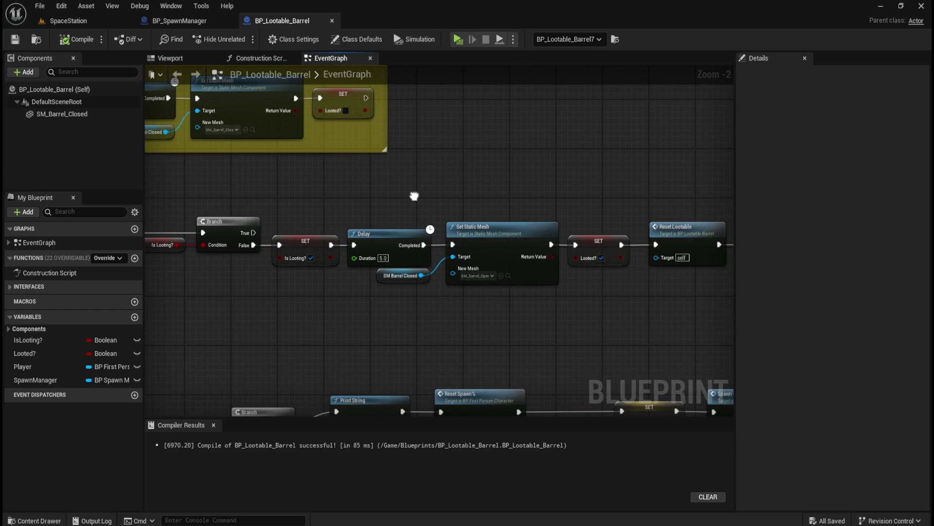
mouse_move(354, 206)
left_mouse_down()
mouse_move(513, 225)
mouse_move(460, 210)
mouse_move(528, 294)
left_mouse_up()
left_click(434, 322)
mouse_move(497, 359)
left_mouse_down()
mouse_move(423, 188)
mouse_move(414, 132)
mouse_move(487, 176)
mouse_move(192, 184)
mouse_move(605, 136)
mouse_move(701, 192)
mouse_move(664, 288)
mouse_move(606, 359)
mouse_move(621, 365)
mouse_move(715, 195)
mouse_move(591, 415)
mouse_move(538, 393)
mouse_move(547, 358)
mouse_move(436, 325)
left_mouse_up()
mouse_move(378, 321)
left_mouse_down()
mouse_move(454, 261)
mouse_move(336, 253)
mouse_move(324, 220)
left_mouse_up()
left_click(324, 220)
mouse_move(567, 330)
left_mouse_down()
mouse_move(473, 353)
mouse_move(477, 270)
mouse_move(635, 258)
mouse_move(480, 195)
left_mouse_up()
mouse_move(377, 210)
left_mouse_down()
mouse_move(493, 208)
mouse_move(427, 262)
mouse_move(436, 297)
mouse_move(392, 302)
mouse_move(391, 279)
left_mouse_up()
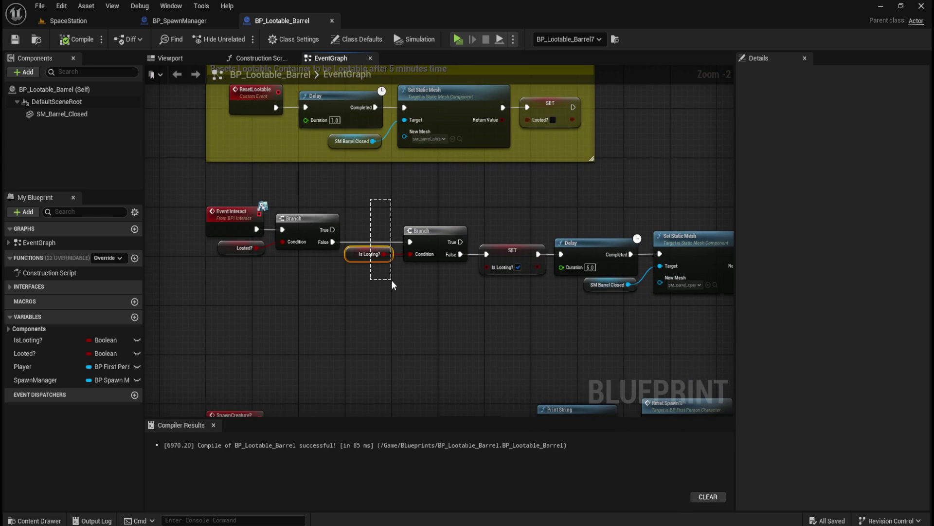
left_click_drag(392, 279, 391, 279)
left_click(393, 299)
left_click(37, 341)
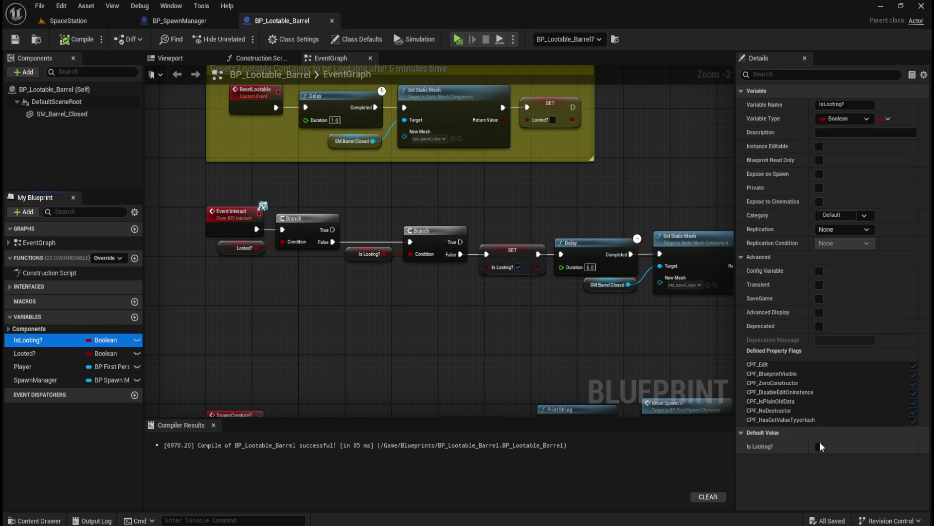
left_click(395, 323)
left_click_drag(449, 310, 376, 314)
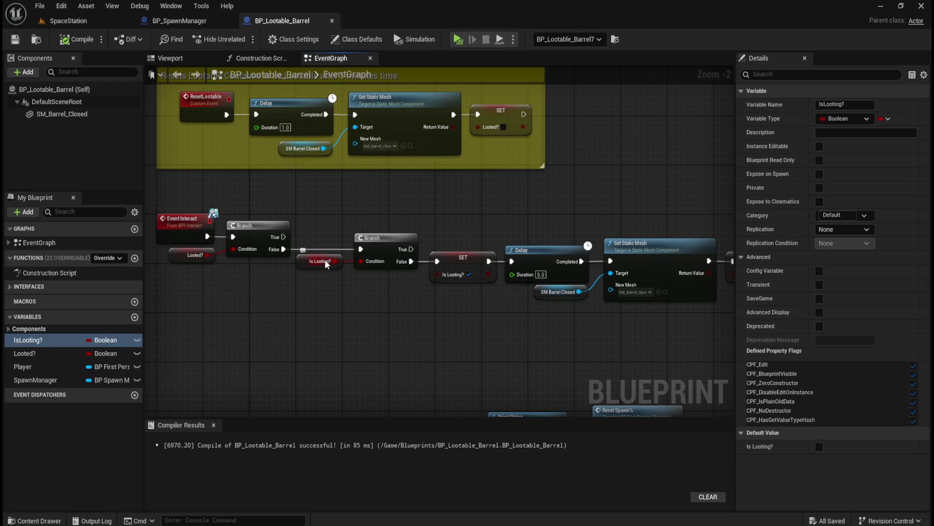
left_click(469, 275)
left_click_drag(497, 310, 437, 322)
left_click_drag(412, 274, 320, 264)
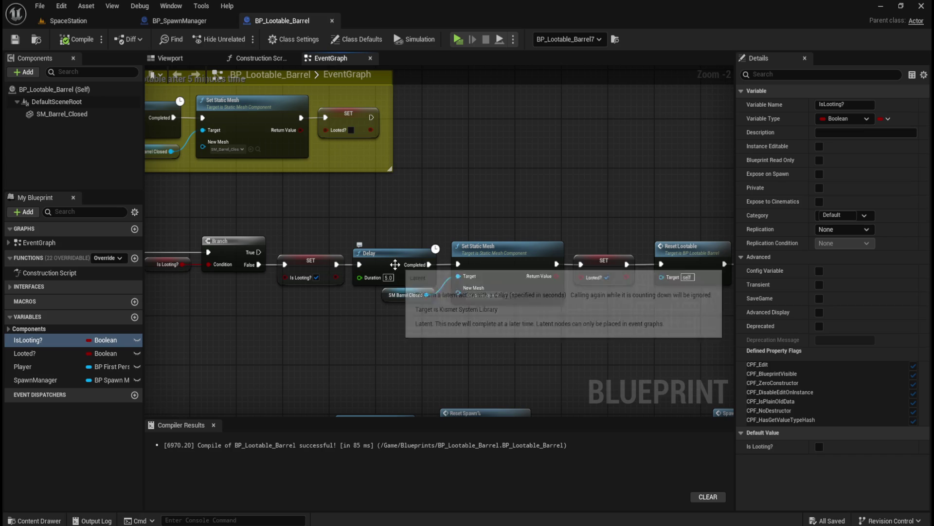
left_click_drag(508, 254, 367, 271)
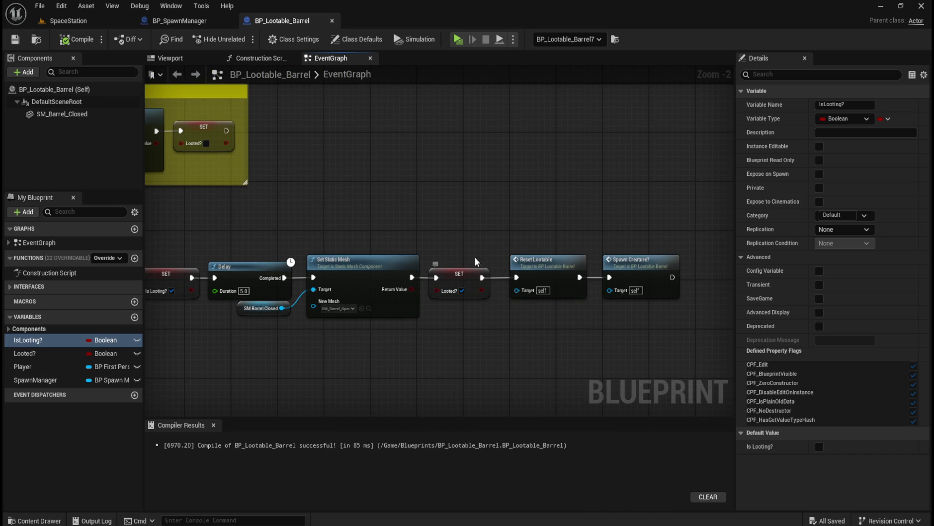
left_click_drag(267, 237, 438, 209)
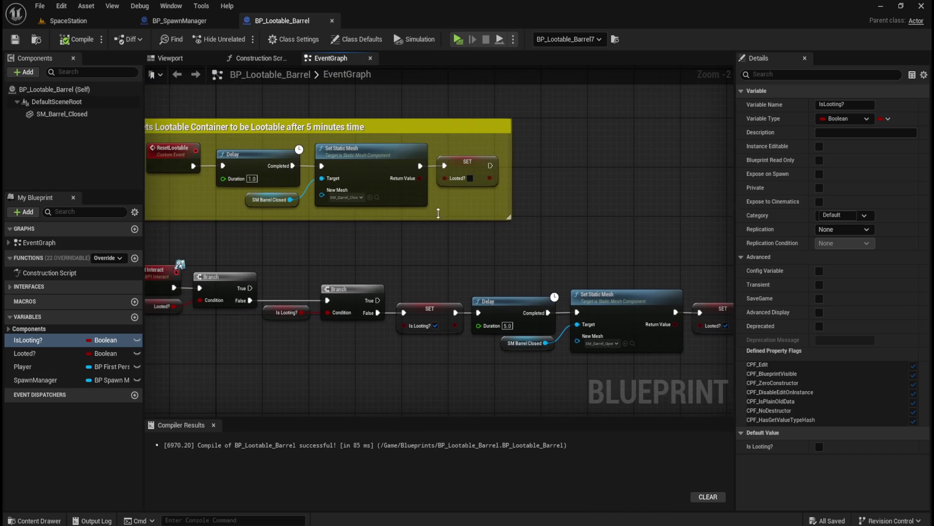
mouse_move(372, 266)
left_mouse_down()
mouse_move(406, 237)
mouse_move(475, 233)
mouse_move(451, 250)
mouse_move(354, 270)
left_mouse_up()
left_click(355, 269)
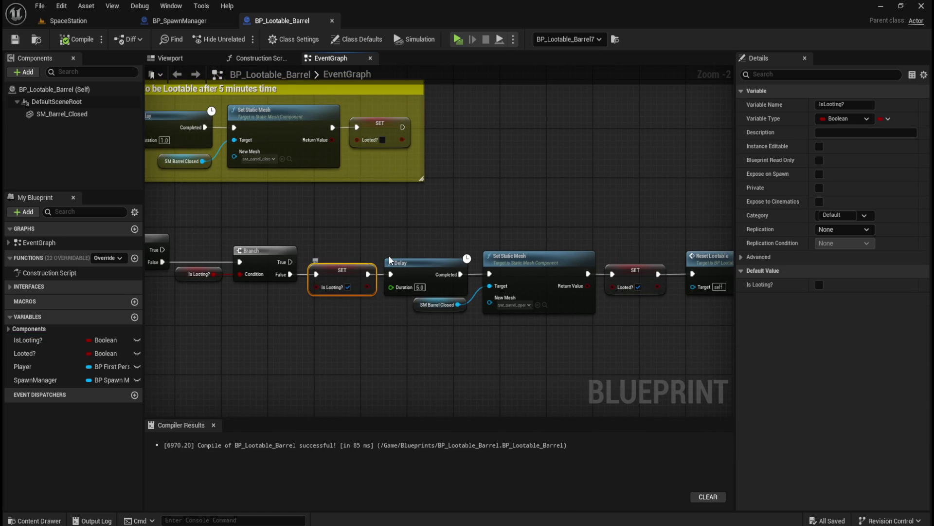
left_click_drag(555, 213, 388, 185)
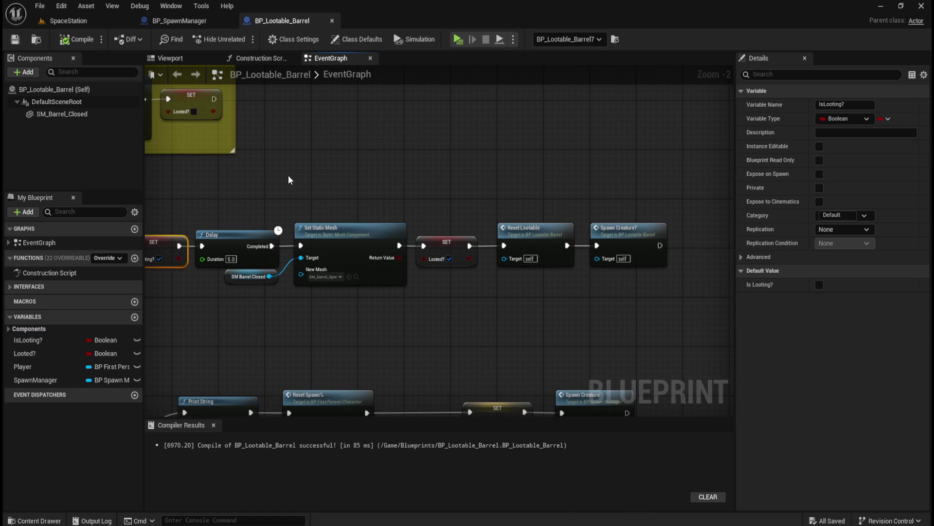
left_click_drag(622, 159, 355, 285)
left_click(273, 277, "ctrl")
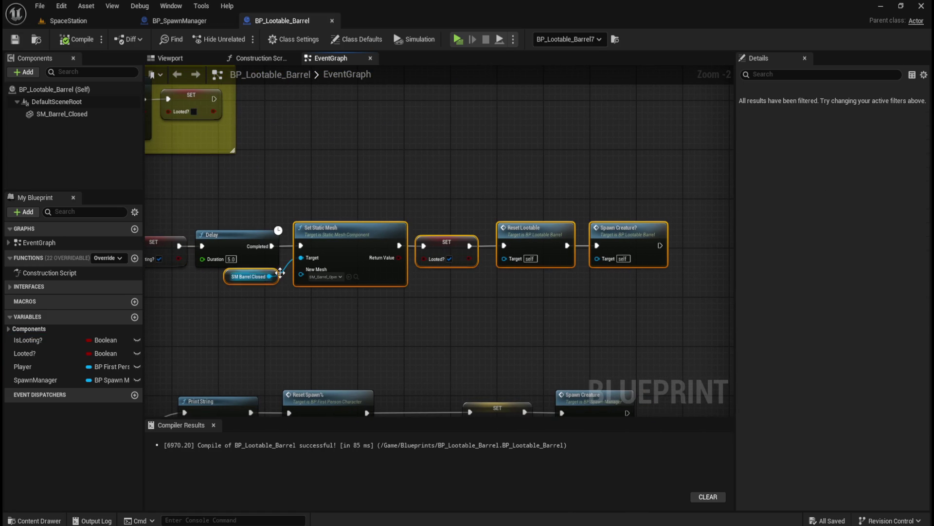
Paste a SET Is Looting? node set to false between the Delay and Set Static Mesh
left_click_drag(368, 229, 498, 229)
left_click_drag(357, 197, 451, 190)
key("ctrl+v")
left_click_drag(499, 208, 434, 238)
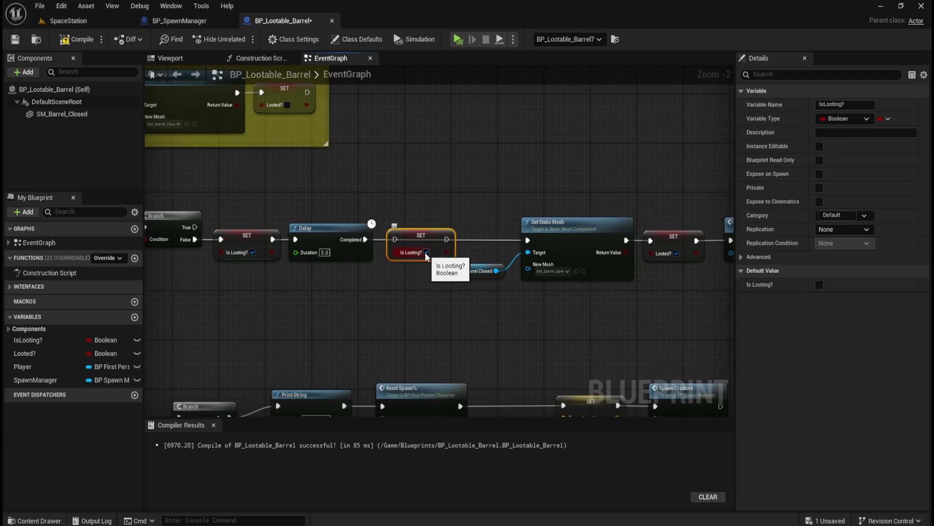
left_click(426, 252)
mouse_move(447, 240)
left_mouse_down()
mouse_move(475, 265)
mouse_move(538, 250)
mouse_move(528, 240)
left_mouse_up()
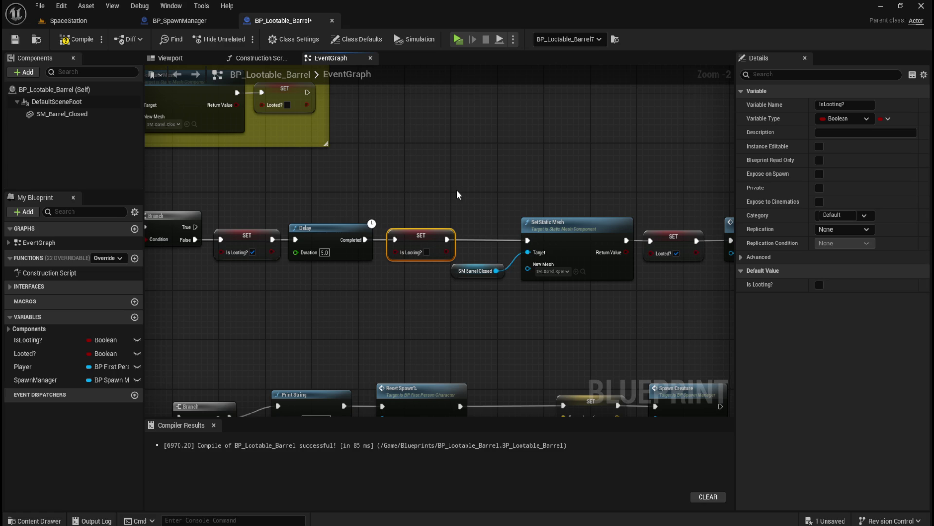
Select Set Static Mesh through Spawn Creature? plus the new SET node and straighten their wires
mouse_move(336, 208)
left_mouse_down()
mouse_move(515, 228)
mouse_move(570, 199)
mouse_move(384, 183)
mouse_move(444, 272)
mouse_move(156, 228)
mouse_move(136, 215)
left_mouse_up()
left_click_drag(289, 171, 643, 270)
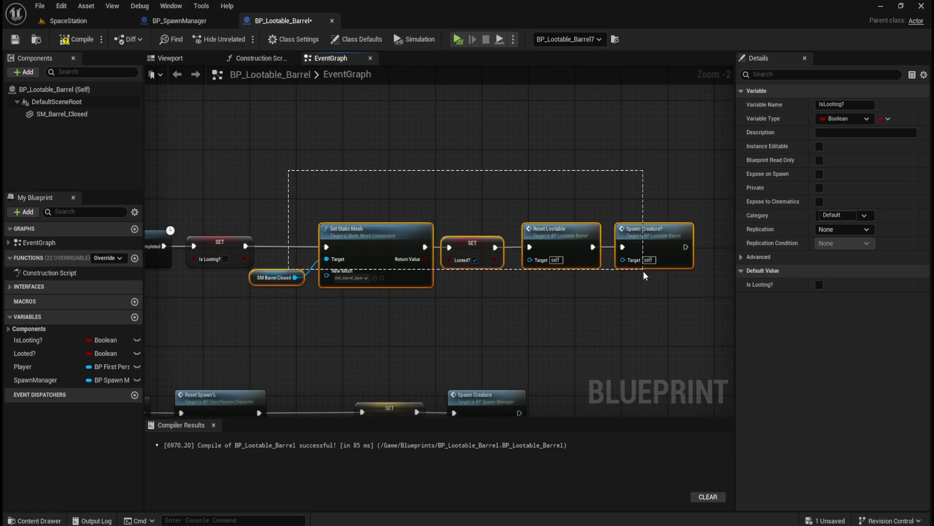
mouse_move(254, 160)
left_mouse_down()
mouse_move(567, 281)
mouse_move(640, 296)
left_mouse_up()
left_click_drag(691, 184, 217, 294)
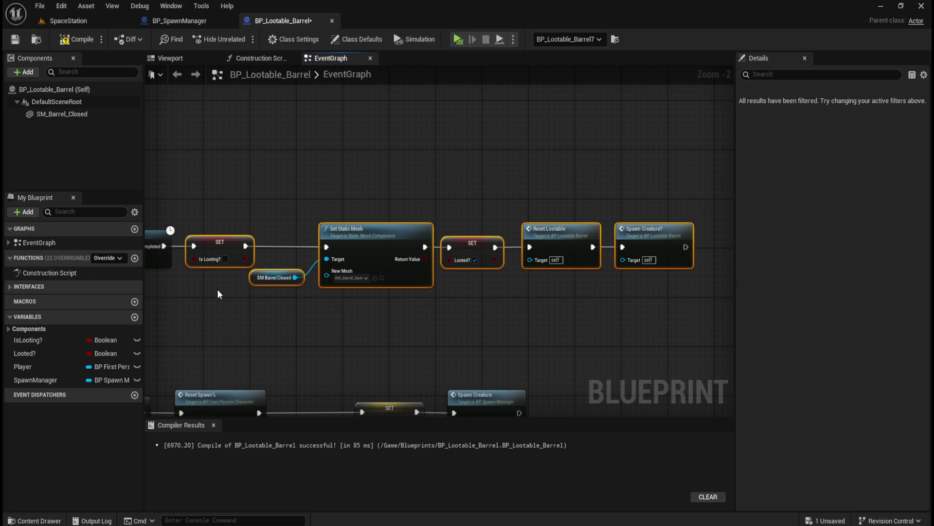
left_click_drag(283, 142, 618, 298)
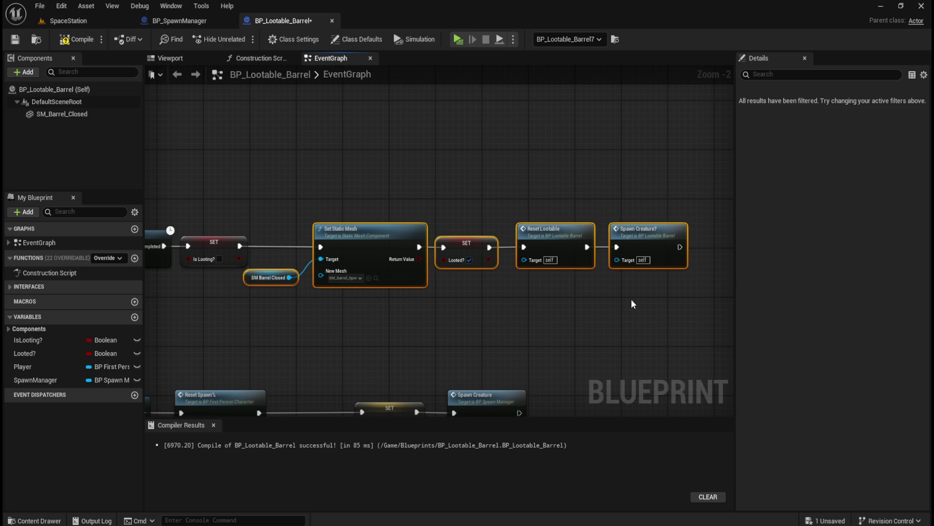
key("Left")
key("Left")
key("Left")
key("Left")
key("Left")
key("Left")
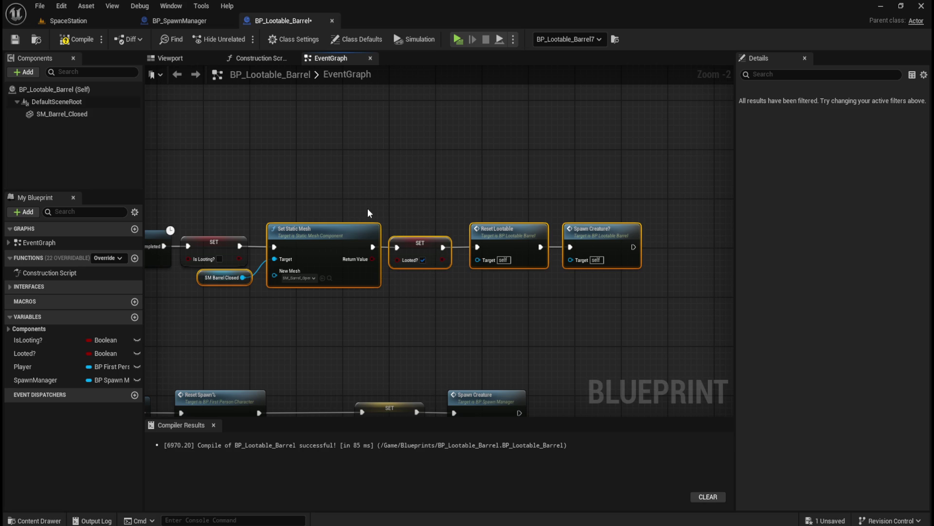
left_click(343, 191)
left_click_drag(342, 190, 489, 170)
Undo the wire straightening on the middle-row nodes
scroll(484, 173, "up", 2)
scroll(464, 174, "down", 2)
scroll(460, 176, "up", 2)
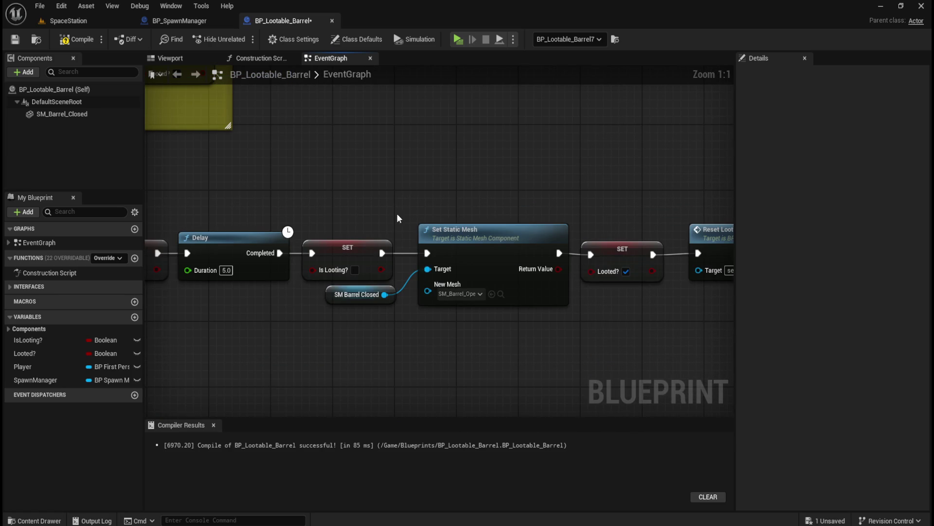
scroll(396, 213, "down", 1)
scroll(494, 192, "up", 1)
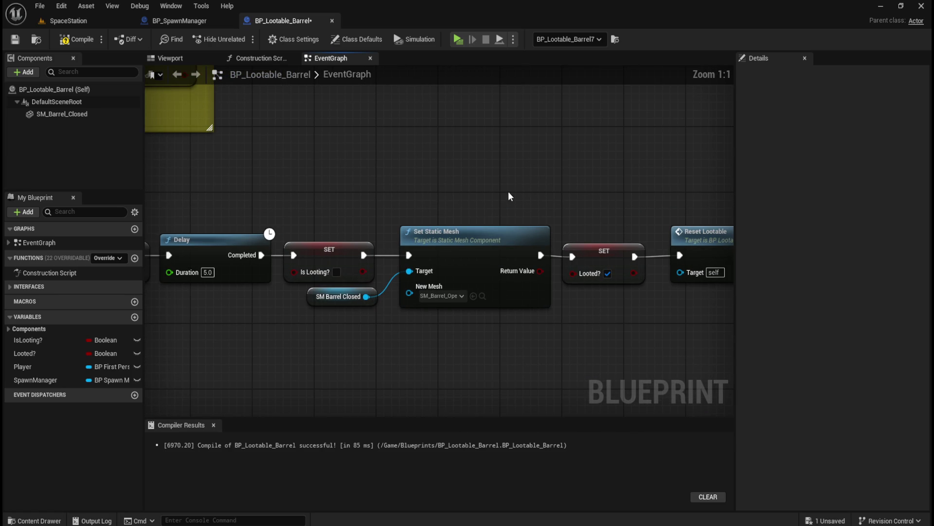
scroll(508, 191, "down", 3)
mouse_move(390, 175)
left_mouse_down()
mouse_move(597, 211)
mouse_move(645, 235)
left_mouse_up()
scroll(415, 181, "down", 2)
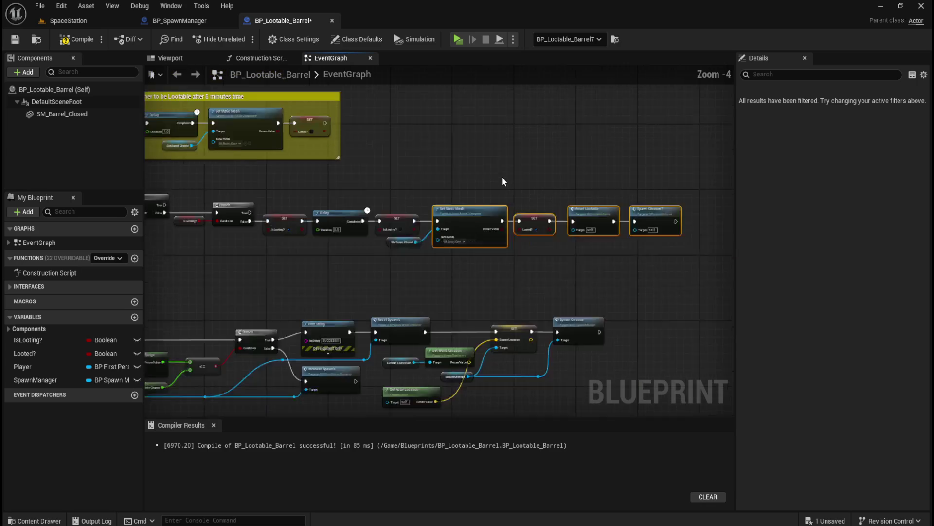
key("ctrl+z")
Move the SM Barrel Closed getter below the new SET node, then compile and save BP_Lootable_Barrel
mouse_move(304, 247)
left_mouse_down()
mouse_move(667, 204)
mouse_move(343, 245)
left_mouse_up()
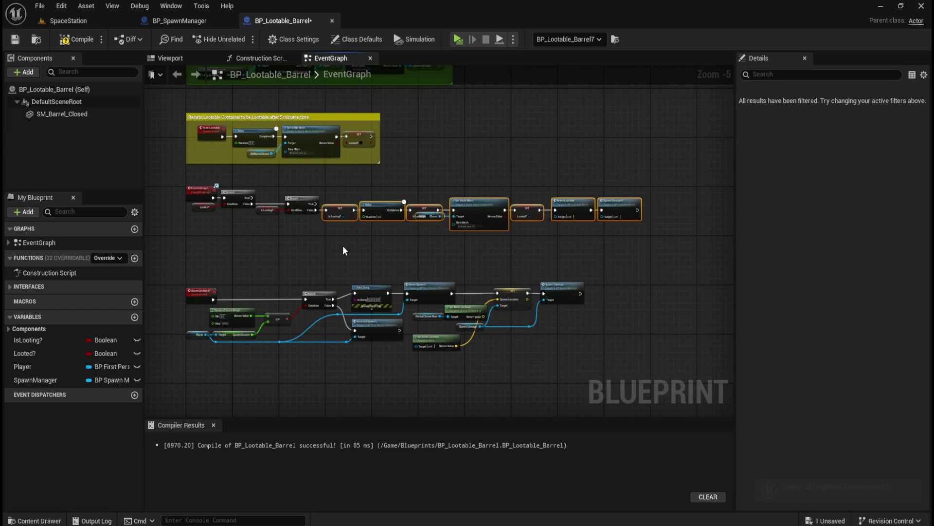
scroll(388, 243, "up", 4)
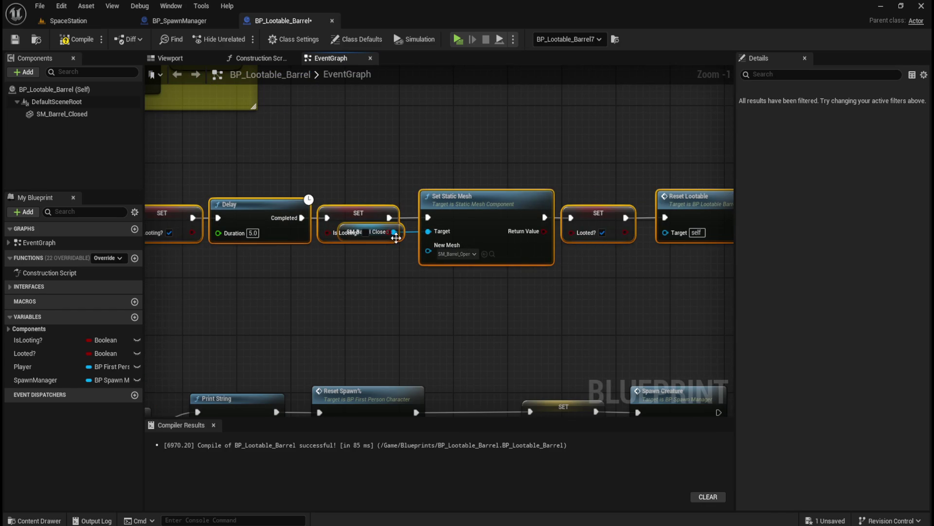
left_click(396, 236)
left_click_drag(370, 232, 370, 253)
left_click(428, 286)
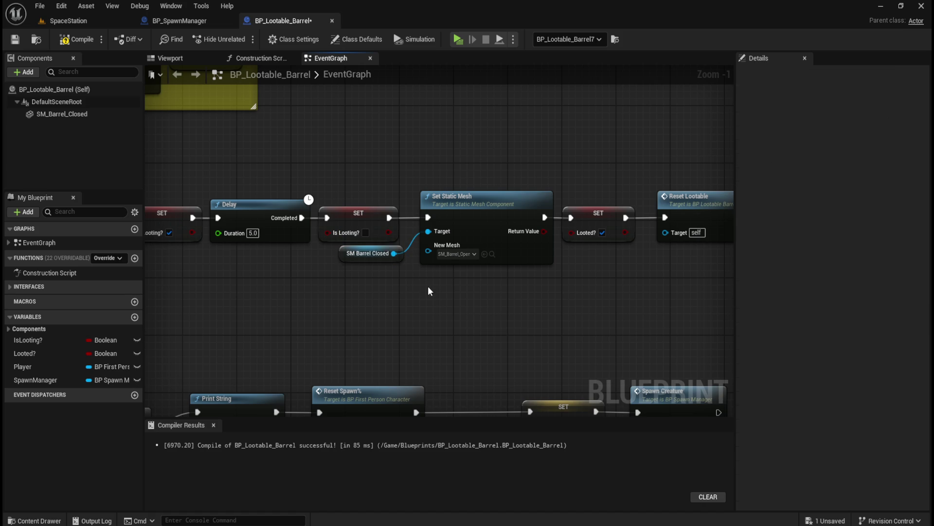
mouse_move(593, 299)
left_mouse_down()
mouse_move(377, 317)
mouse_move(507, 313)
left_mouse_up()
scroll(492, 311, "down", 3)
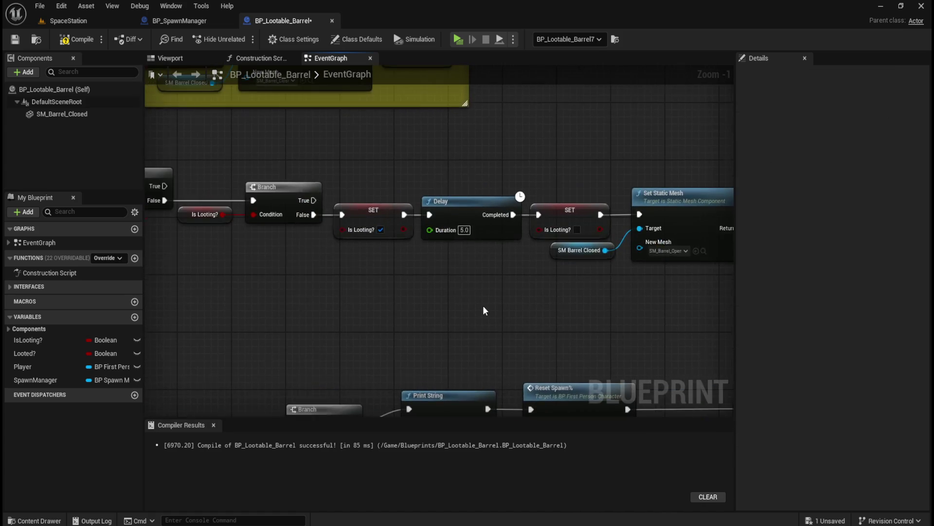
left_click(75, 41)
left_click(14, 39)
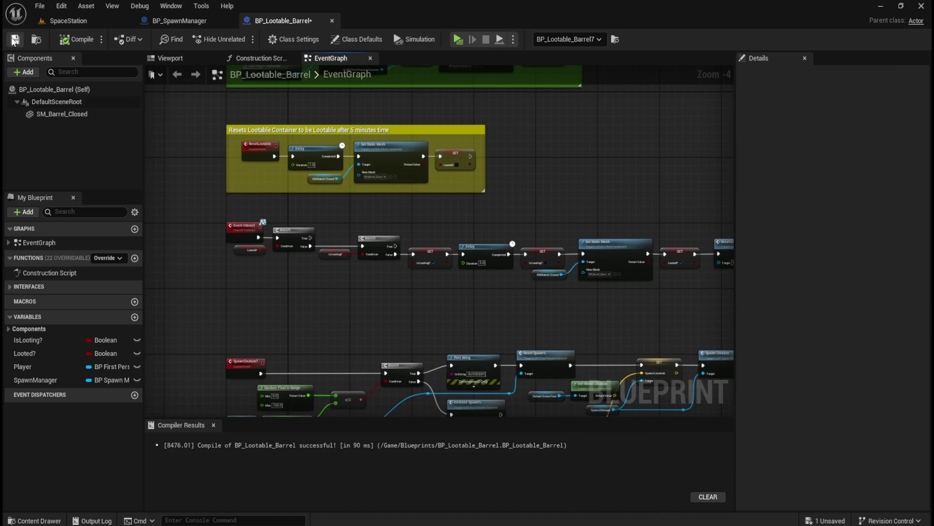
Play-test the SpaceStation level with Alt+P, walking among the barrels and looting them until success
left_click(71, 21)
key("alt+p")
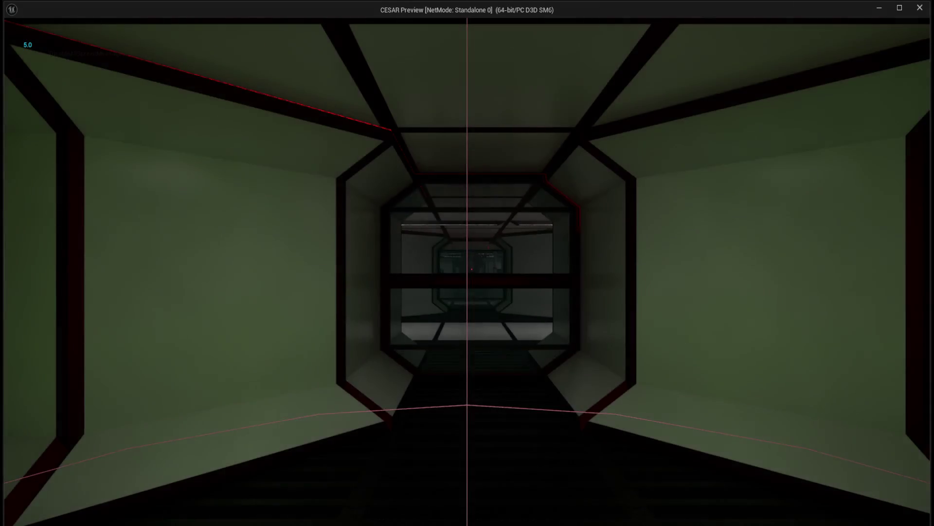
key("w")
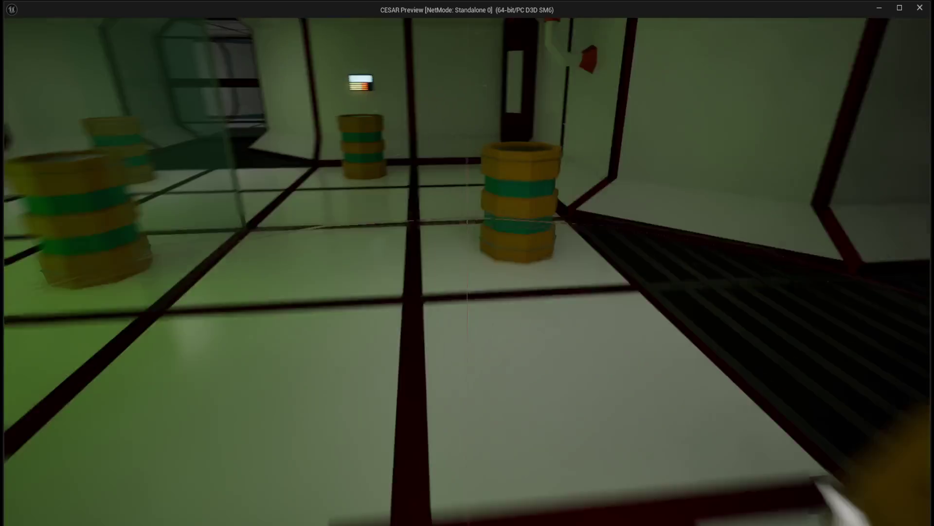
key("w")
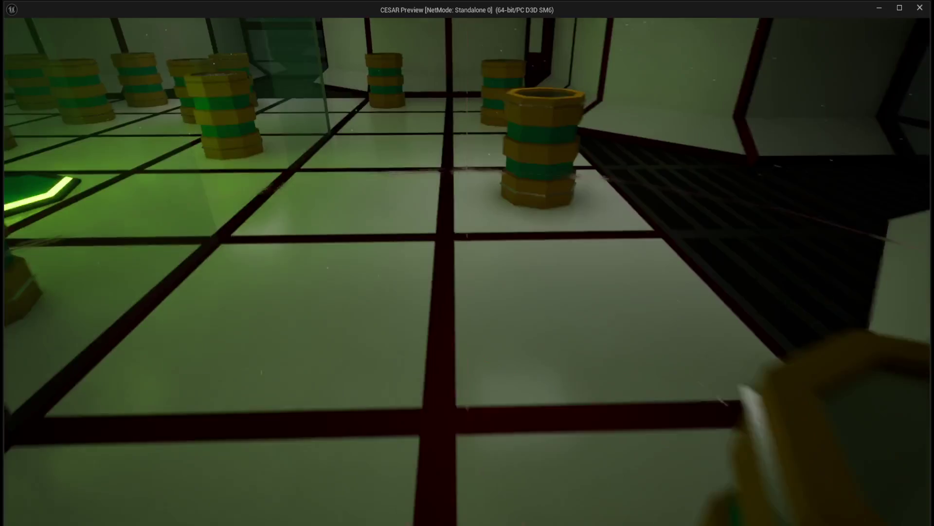
key("w")
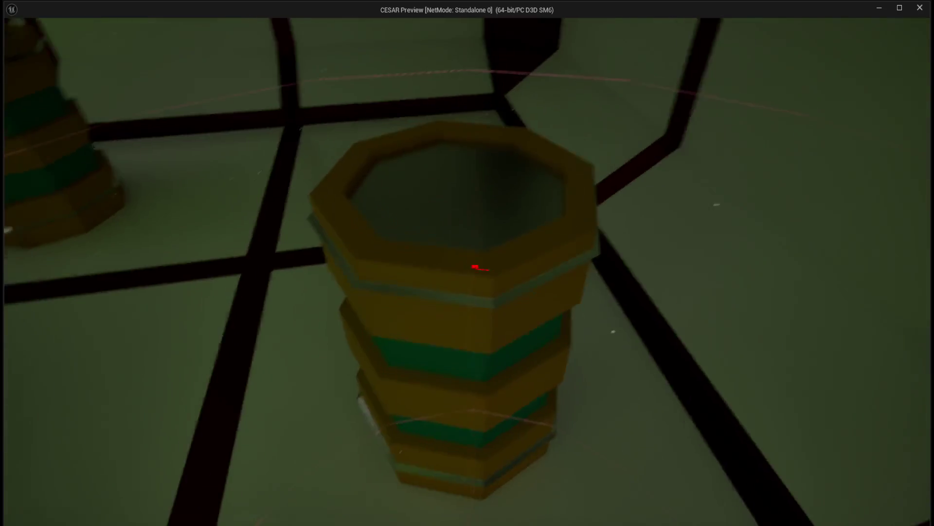
key("w")
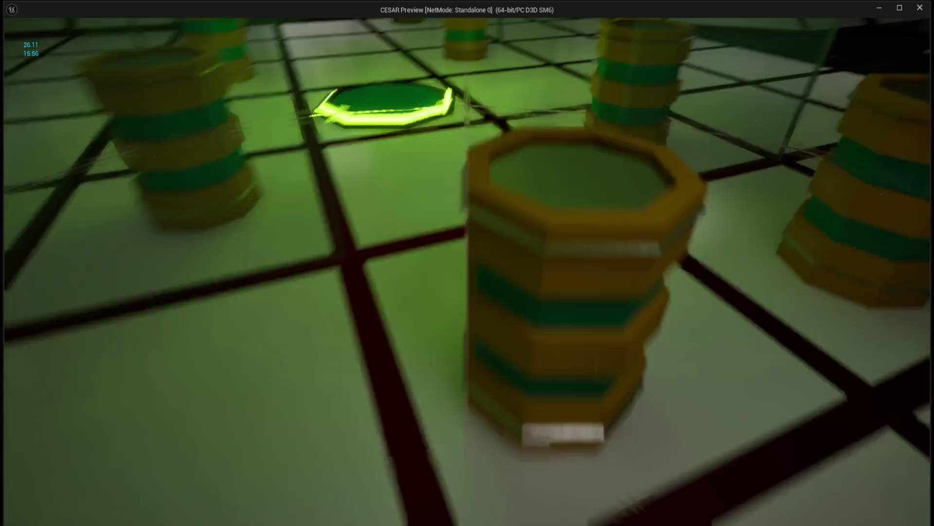
key("w")
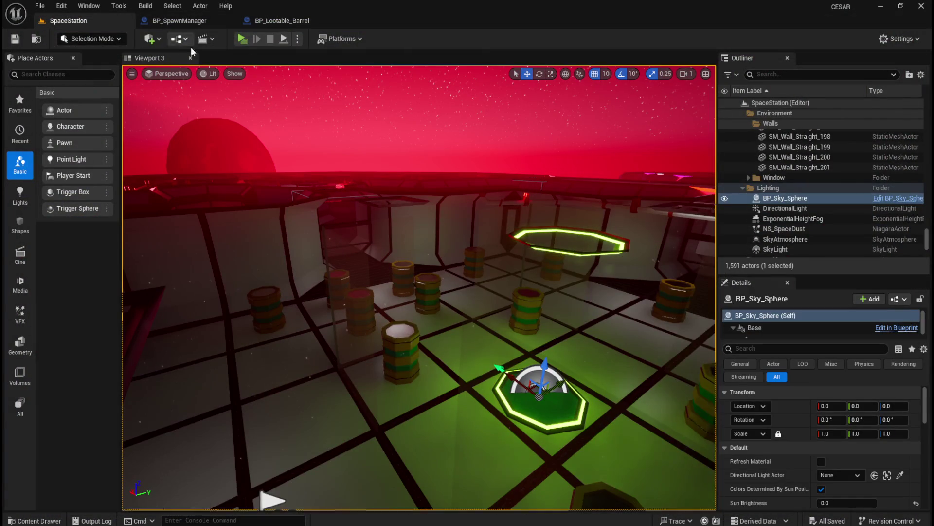
left_click(242, 38)
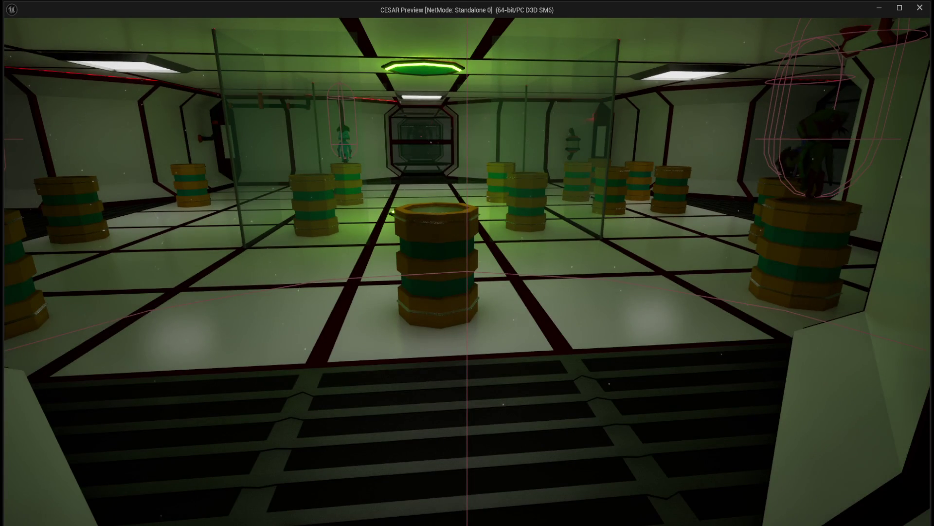
Close the play-test with Esc and return to the BP_SpawnManager event graph
key("Escape")
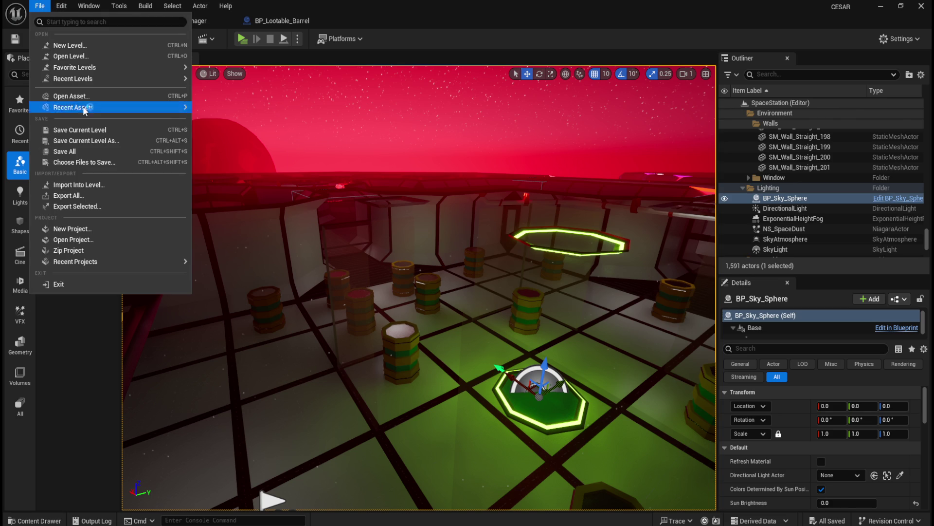
left_click(194, 22)
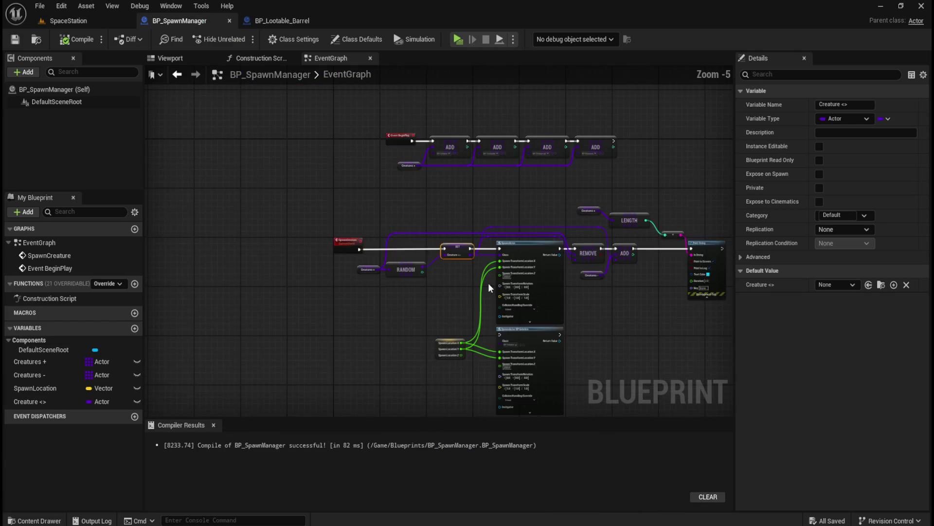
Pan along the chain past REMOVE and LENGTH, selecting and deselecting the SET node
mouse_move(499, 272)
left_mouse_down()
mouse_move(492, 259)
mouse_move(405, 303)
left_mouse_up()
left_click_drag(317, 288, 295, 285)
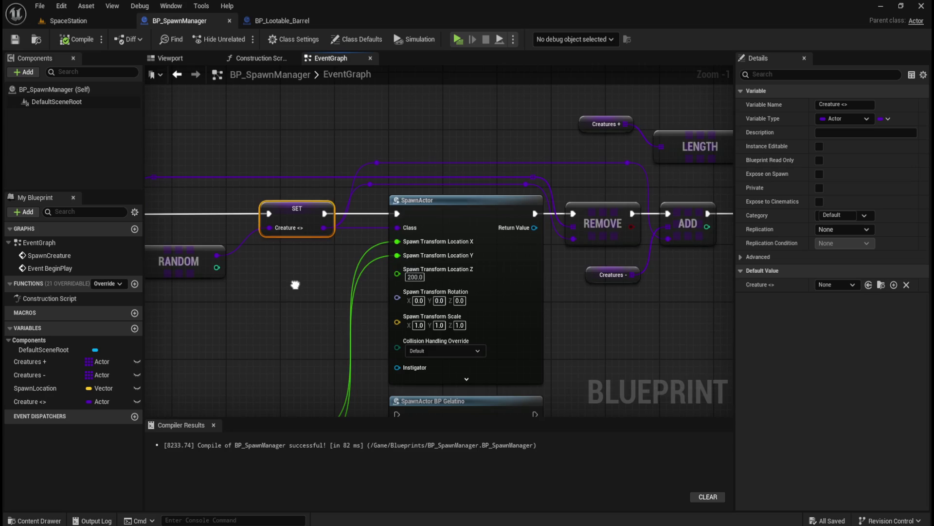
left_click_drag(437, 321, 417, 325)
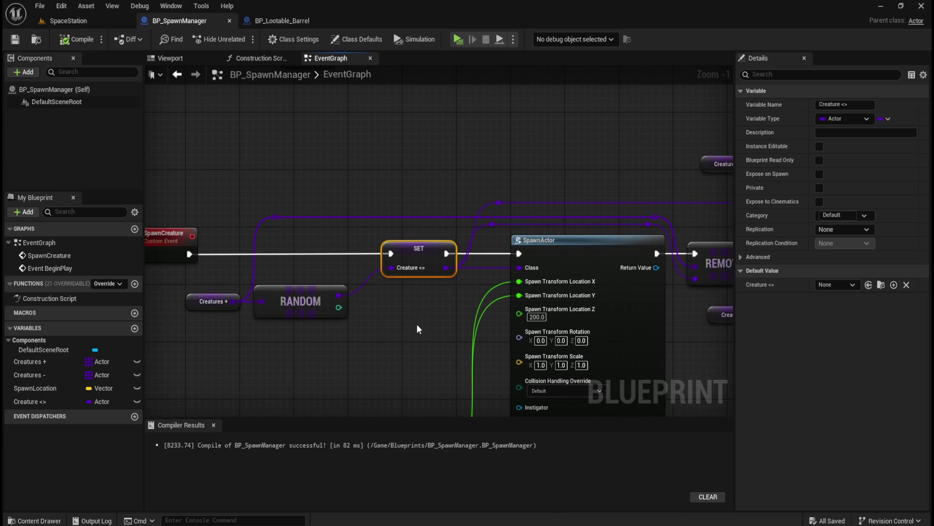
left_click(461, 290)
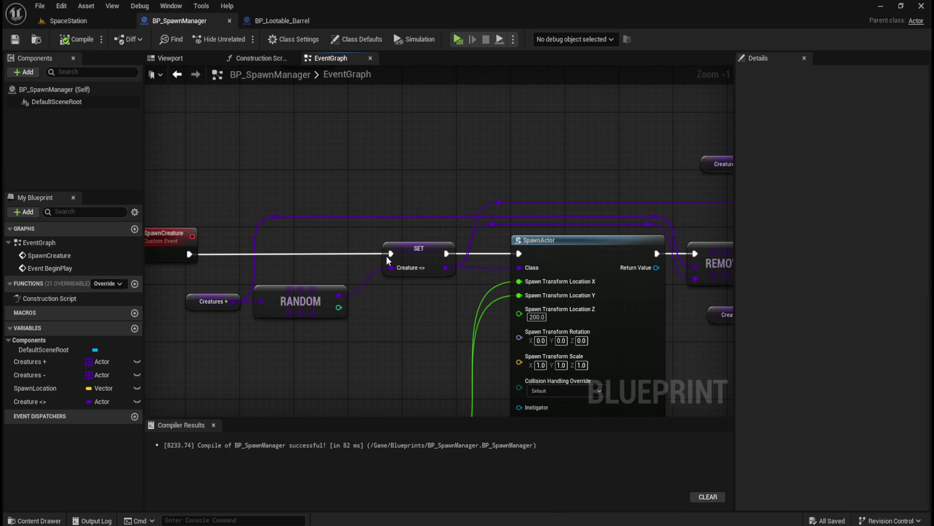
left_click_drag(372, 231, 465, 296)
left_click(390, 311)
left_click_drag(396, 309, 355, 319)
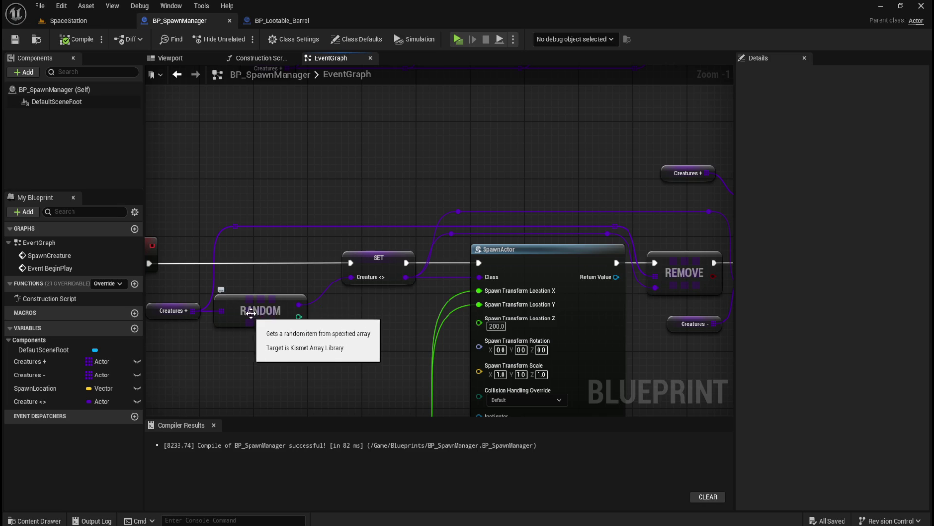
left_click_drag(348, 324, 306, 333)
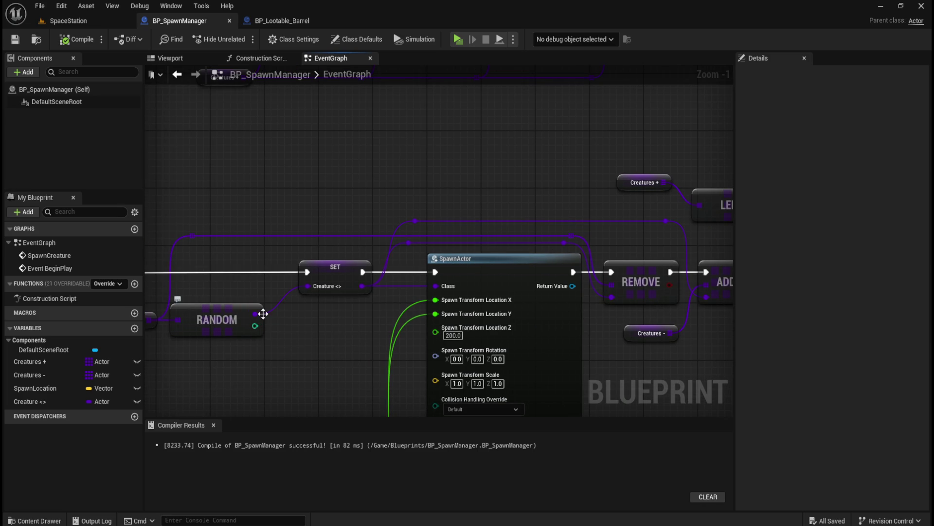
Select the RANDOM and SET Creature <> nodes near SpawnCreature, then view LENGTH, ADD and Print String
left_click_drag(211, 351, 374, 345)
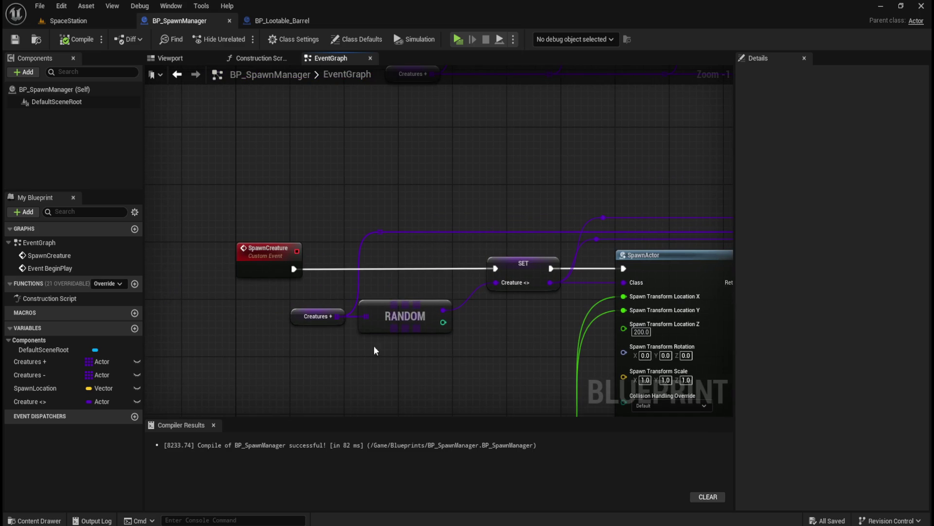
left_click_drag(402, 291, 428, 324)
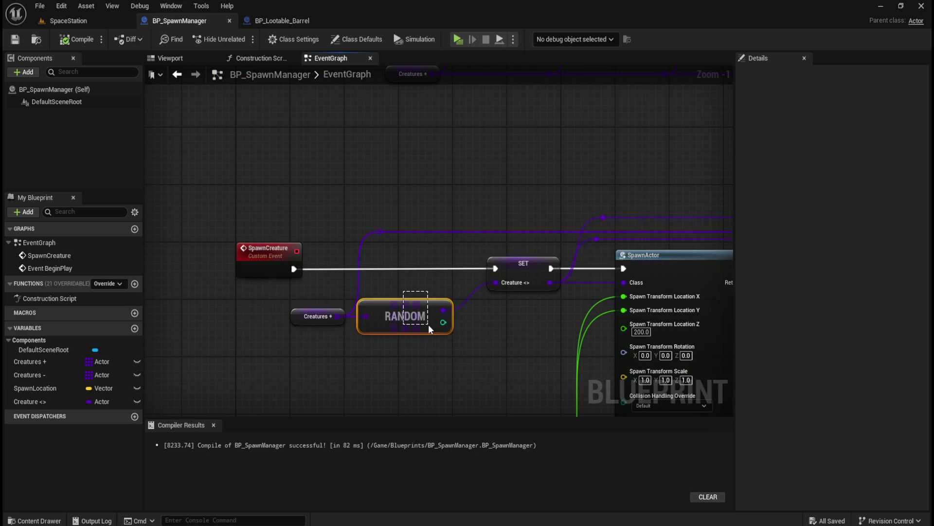
left_click_drag(505, 325, 326, 323)
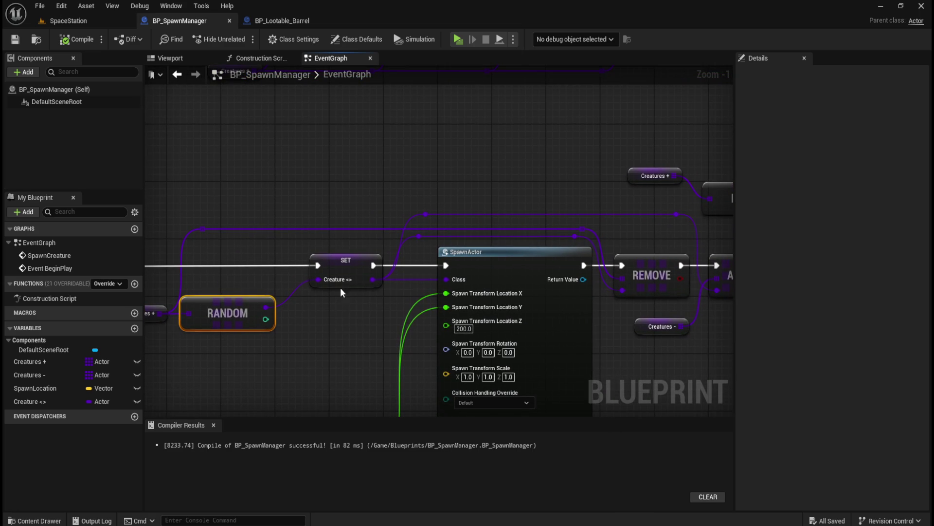
mouse_move(383, 242)
left_mouse_down()
mouse_move(296, 284)
mouse_move(308, 314)
left_mouse_up()
left_click_drag(307, 244, 395, 300)
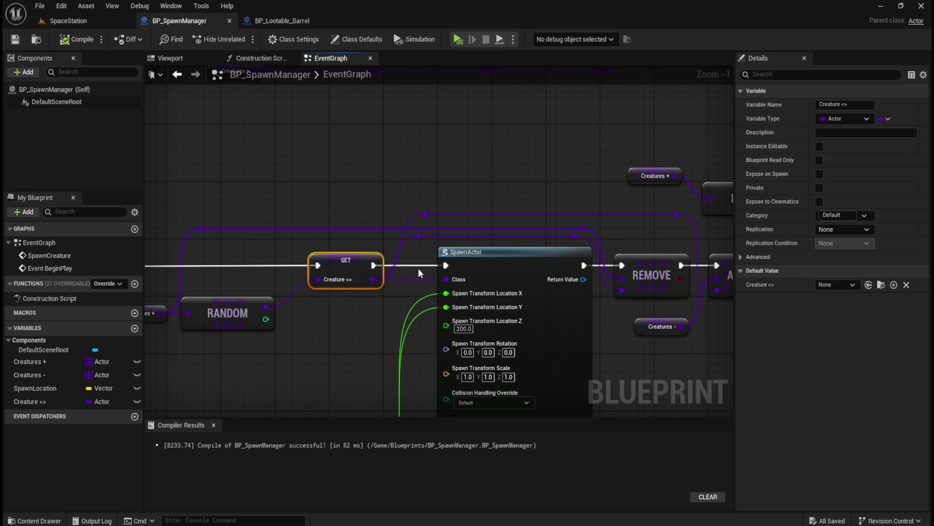
mouse_move(496, 183)
left_mouse_down()
mouse_move(423, 153)
mouse_move(351, 167)
mouse_move(328, 160)
mouse_move(402, 180)
mouse_move(457, 181)
left_mouse_up()
scroll(458, 180, "down", 3)
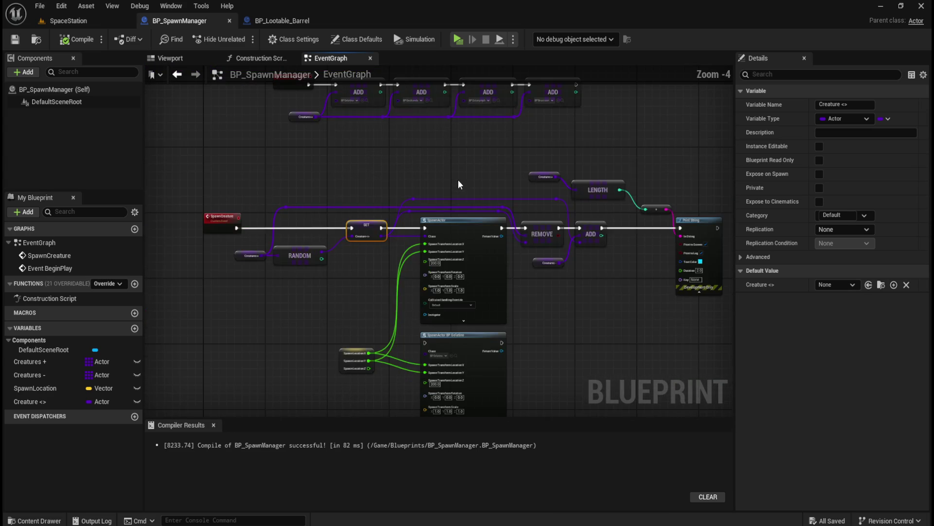
scroll(457, 179, "up", 2)
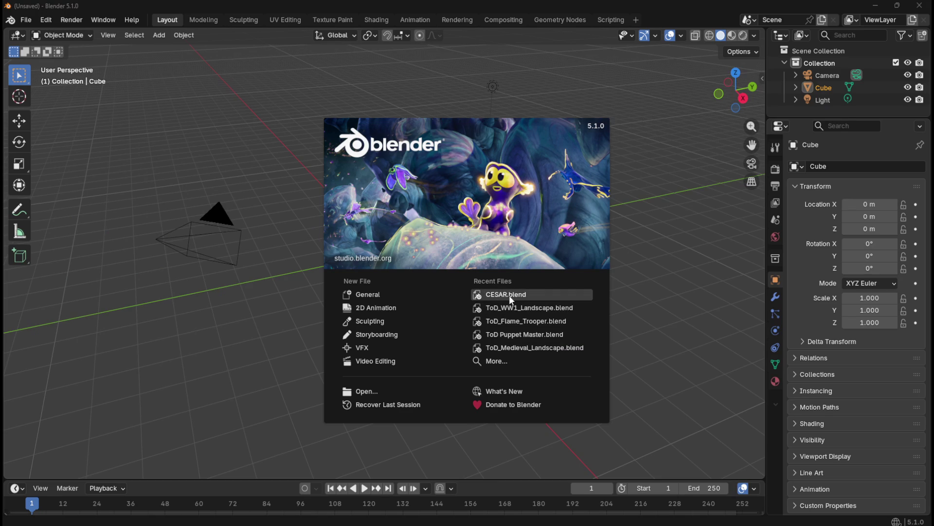
Open CESAR.blend from the splash screen's recent files and zoom around the station layout
left_click(510, 294)
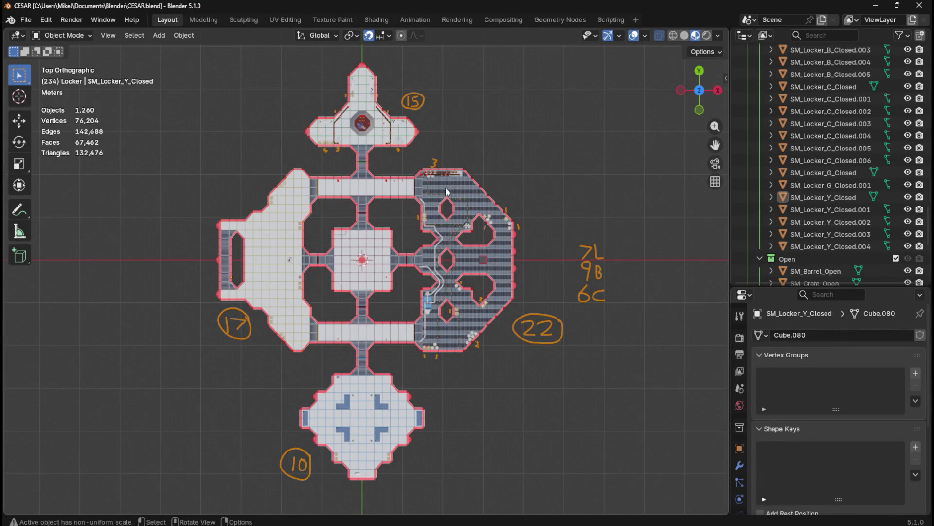
scroll(446, 190, "up", 2)
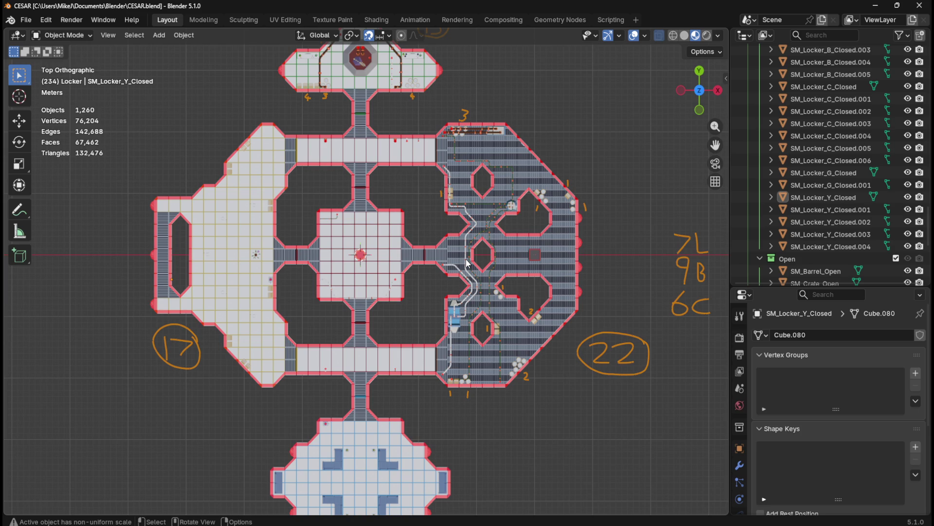
scroll(449, 295, "up", 6)
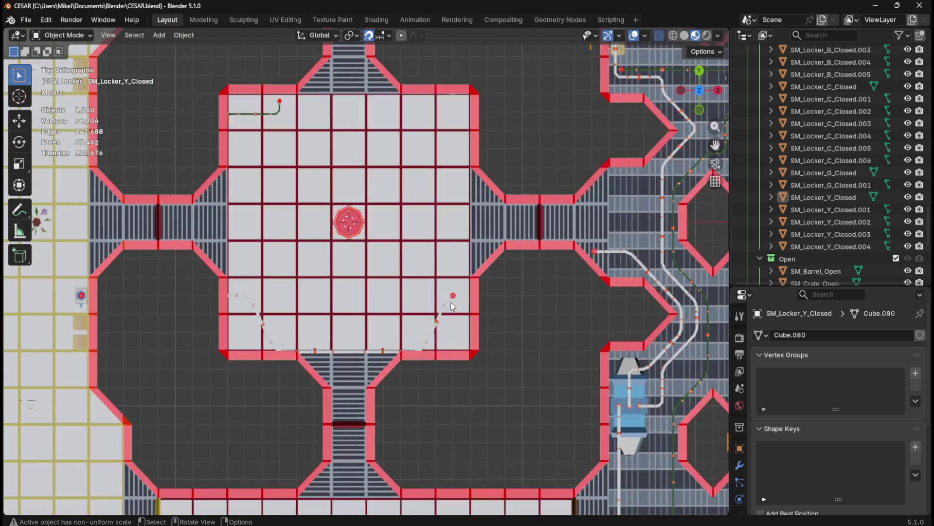
scroll(456, 408, "down", 15)
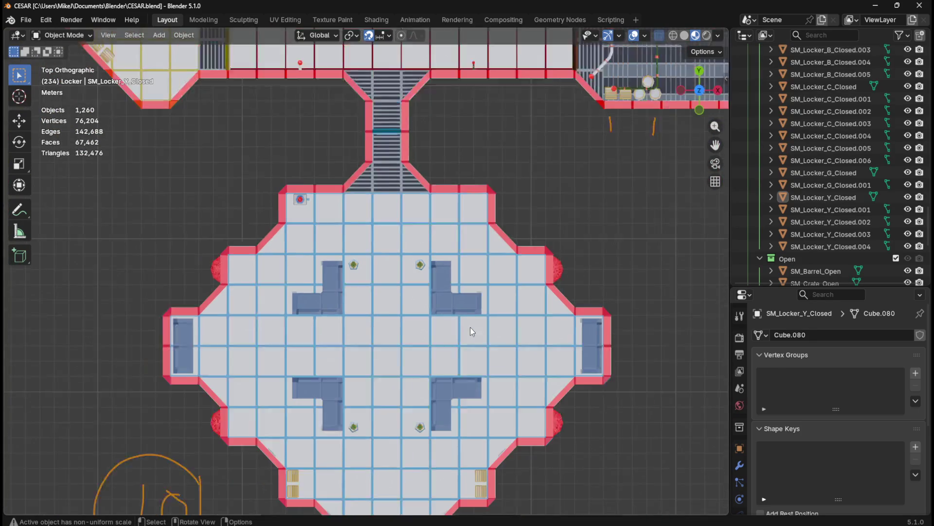
scroll(470, 331, "down", 5)
scroll(786, 244, "down", 2)
scroll(787, 244, "up", 2)
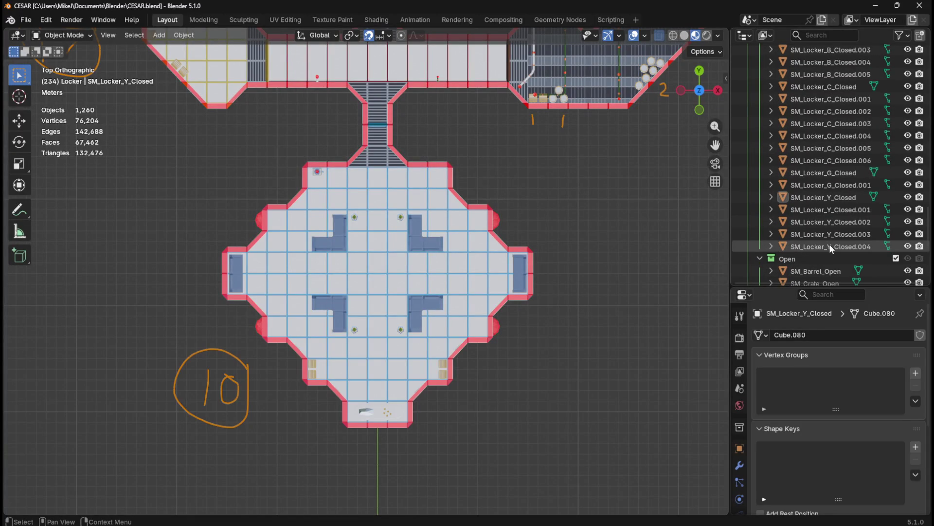
Select the SM_Barrel_Closed objects in the Outliner, then return to top view framing the whole map
left_click(831, 247)
scroll(903, 242, "up", 2)
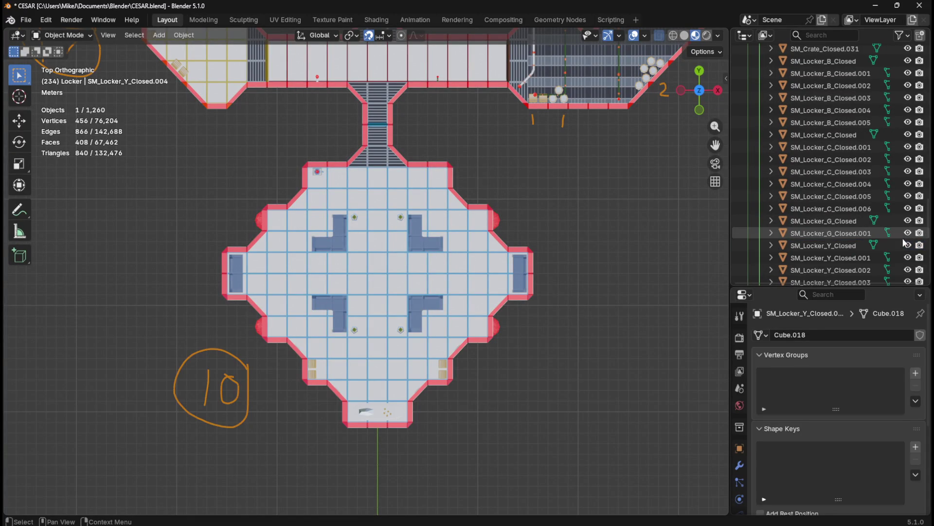
left_click_drag(927, 231, 929, 90)
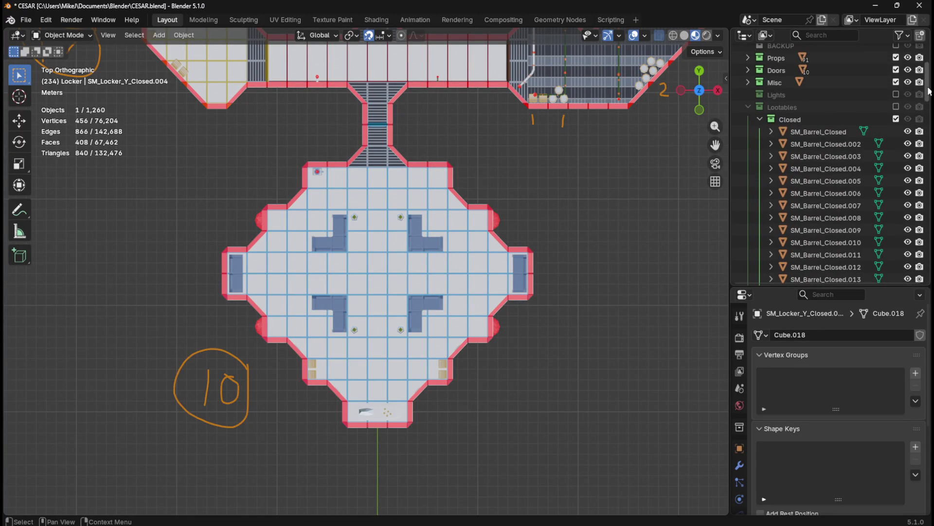
left_click(826, 136)
scroll(443, 305, "down", 4)
mouse_move(509, 244)
left_mouse_down()
mouse_move(537, 390)
mouse_move(530, 425)
left_mouse_up()
key("KP_7")
key("KP_Decimal")
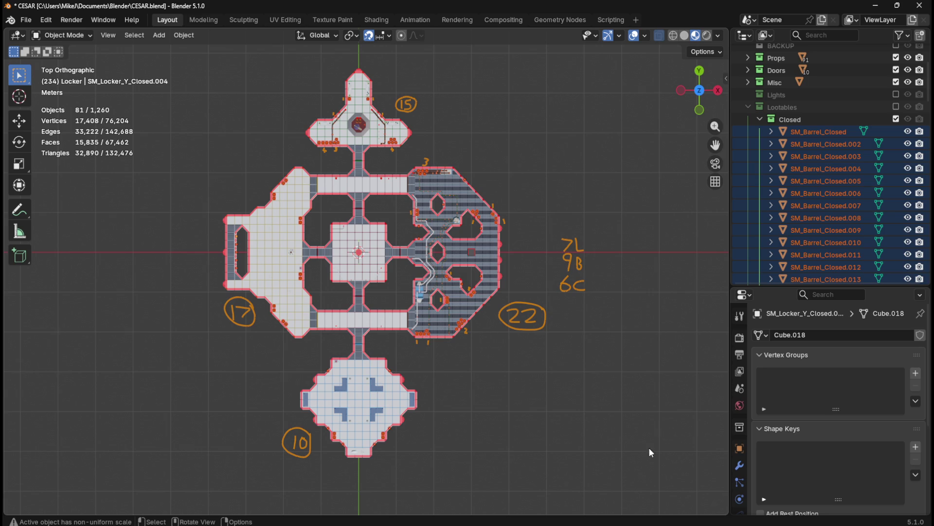
Return to Unreal Engine, deselect the SET node and briefly check the Content Drawer
mouse_move(542, 523)
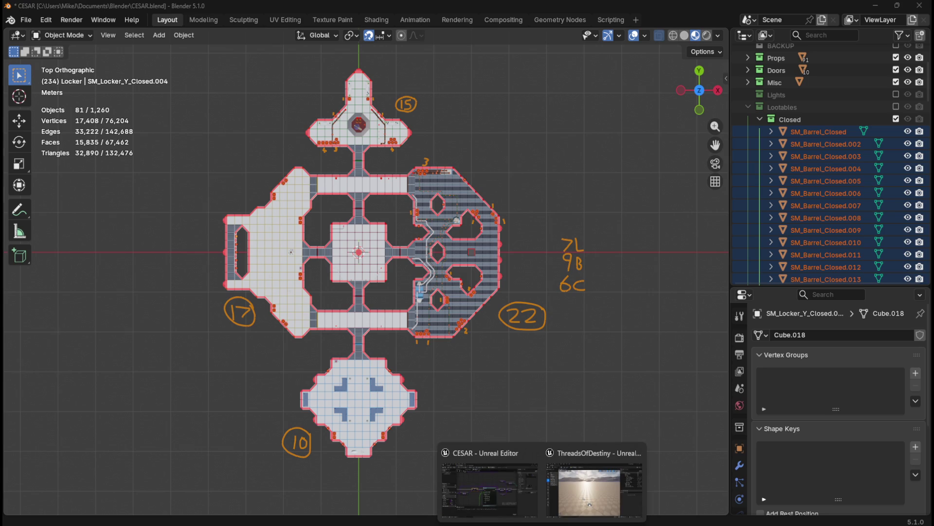
left_click(511, 489)
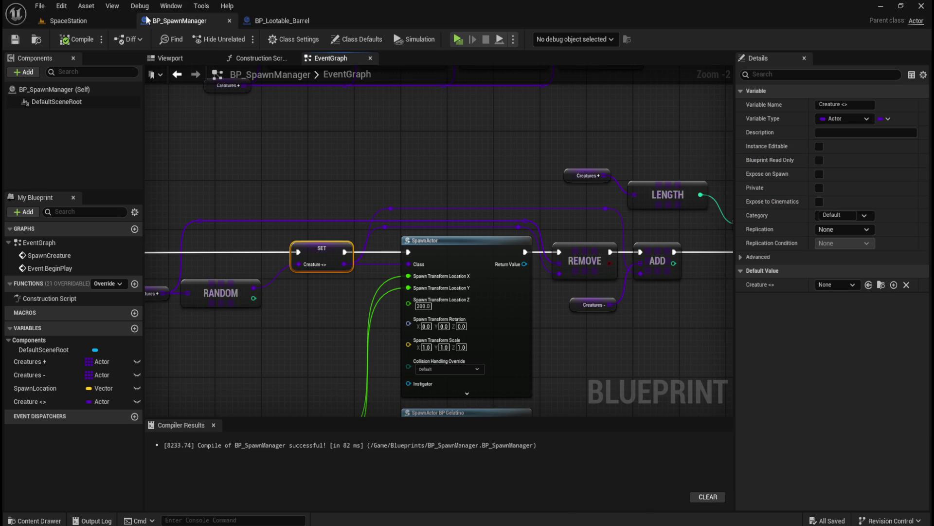
left_click(339, 170)
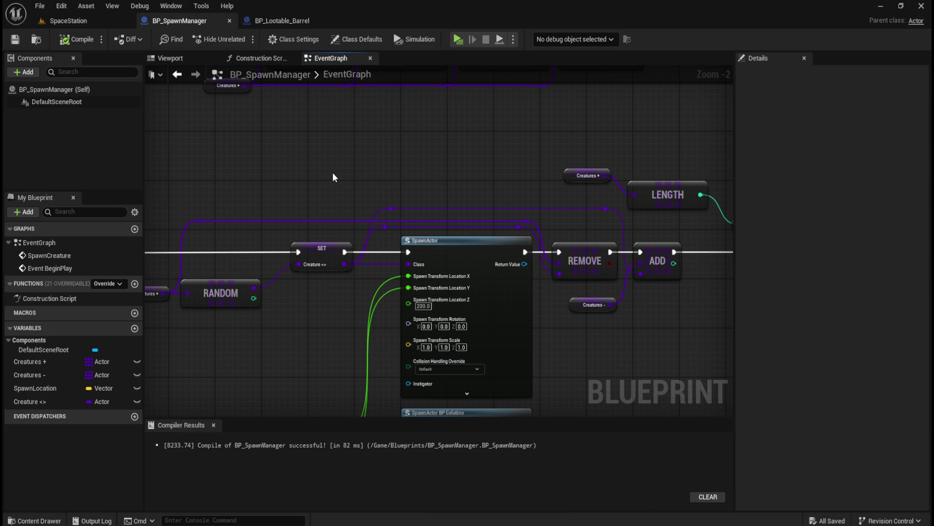
key("ctrl+space")
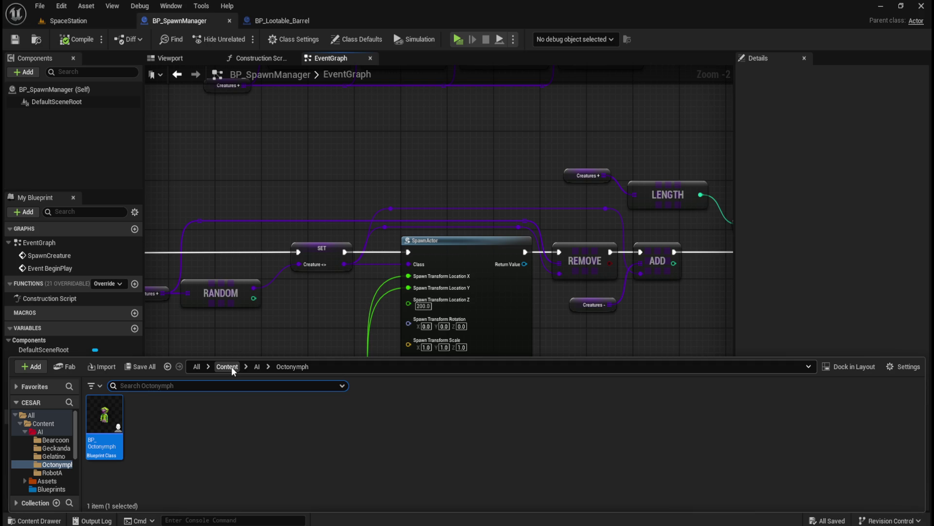
left_click(352, 171)
Search the graph's node actions for 'follow' without adding one, then browse the Content > AI folder
right_click(331, 156)
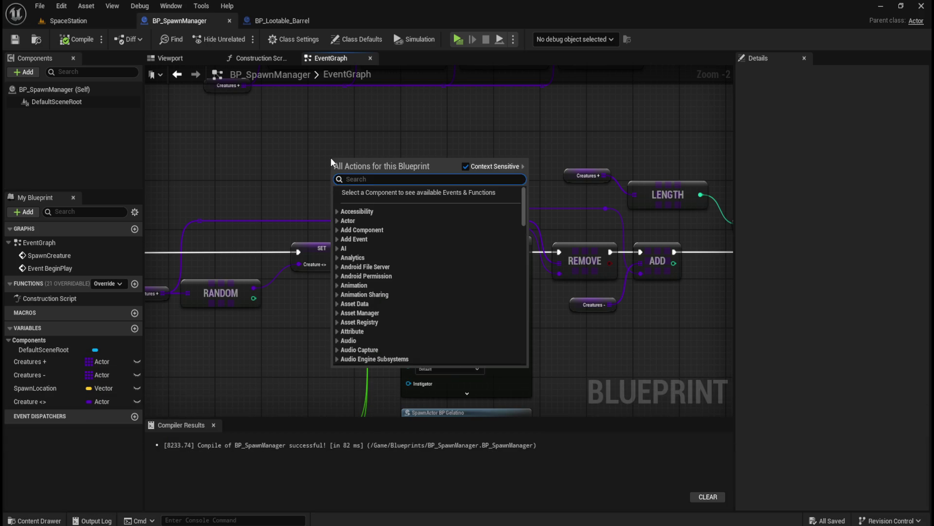
type("follow")
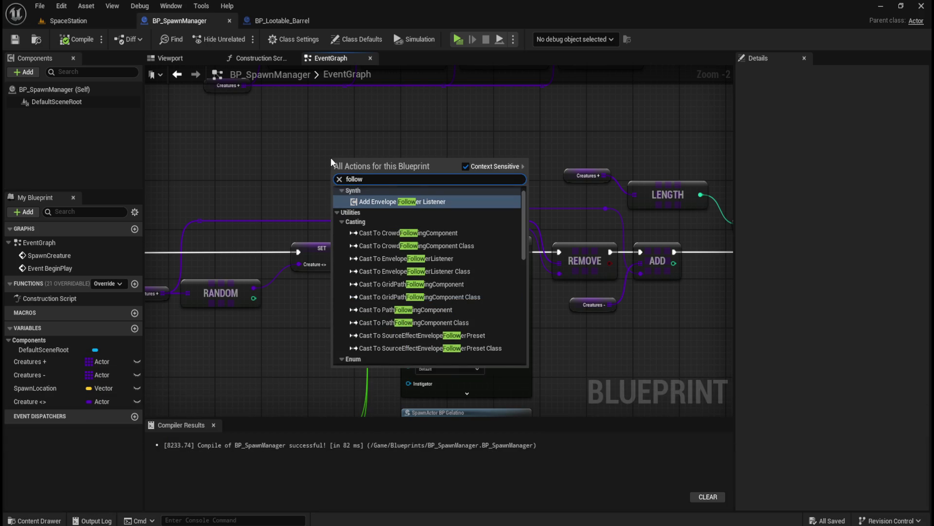
scroll(395, 316, "down", 2)
scroll(410, 300, "down", 8)
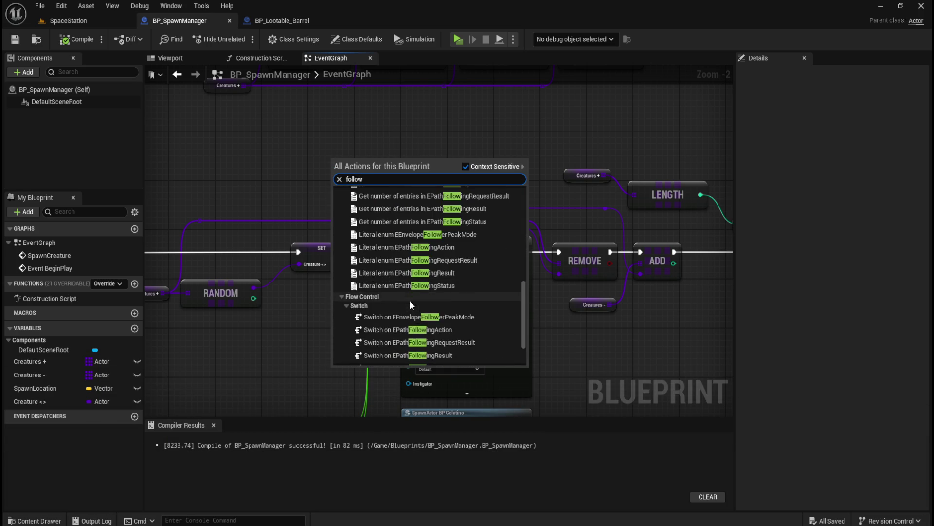
left_click(343, 156)
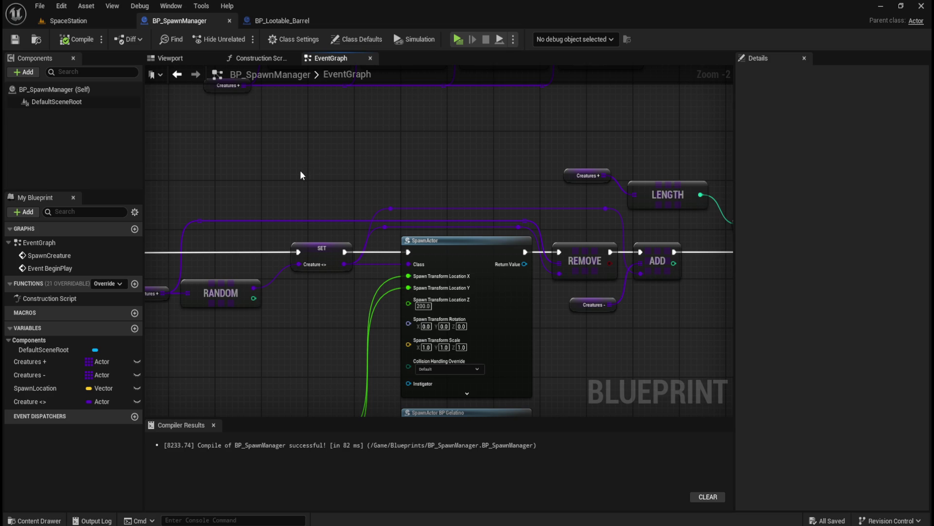
key("ctrl+space")
left_click(261, 367)
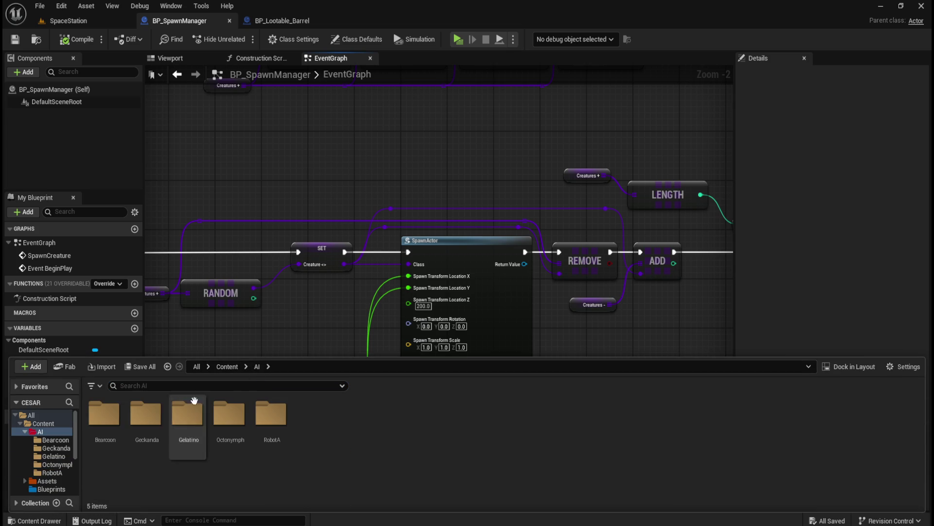
Open the RobotA folder and look at the BTT_ChasePlayer task blueprint, then close it
double_click(271, 414)
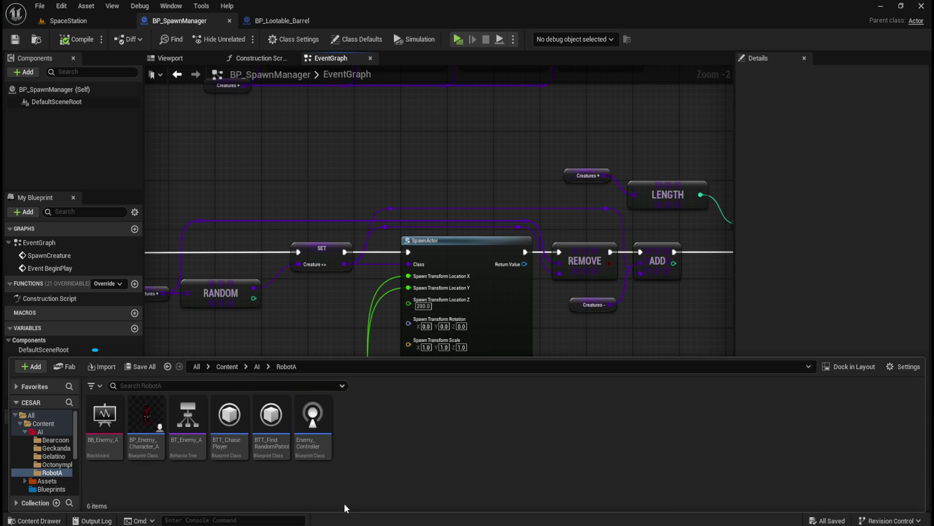
mouse_move(234, 427)
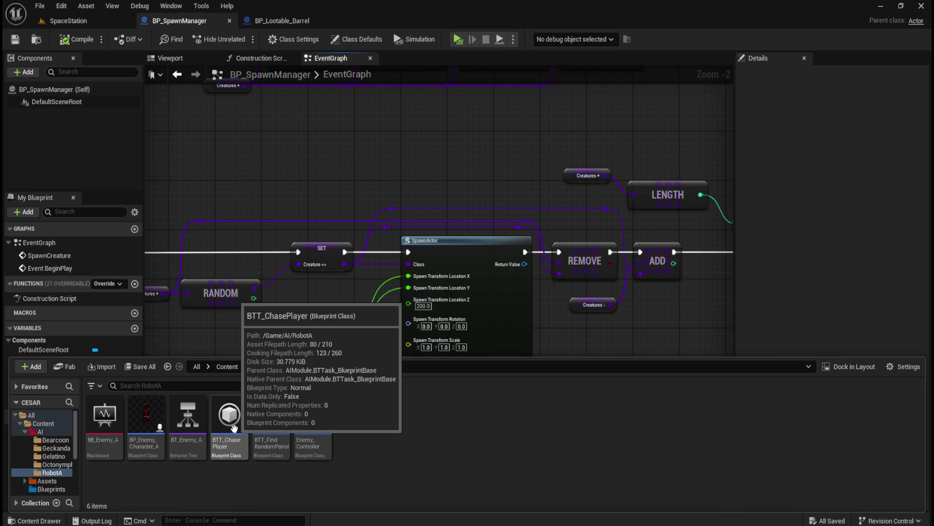
double_click(234, 427)
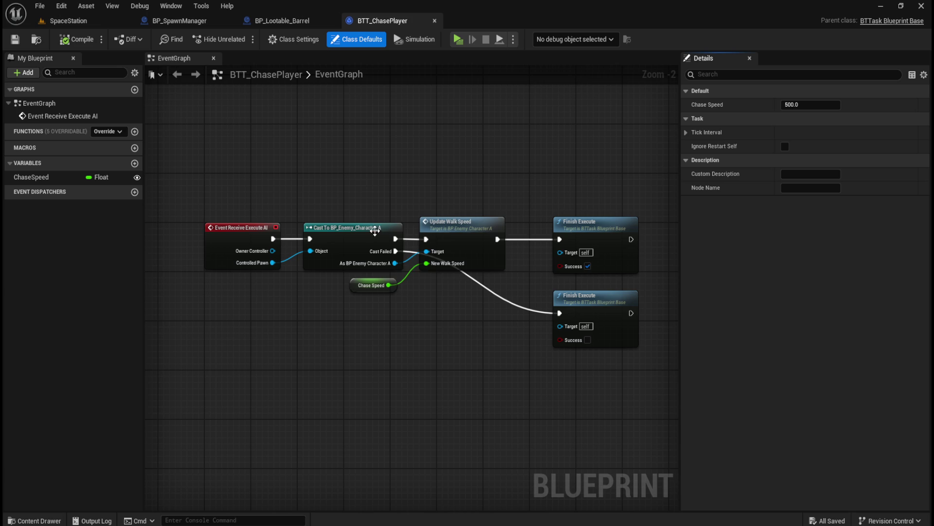
left_click(435, 21)
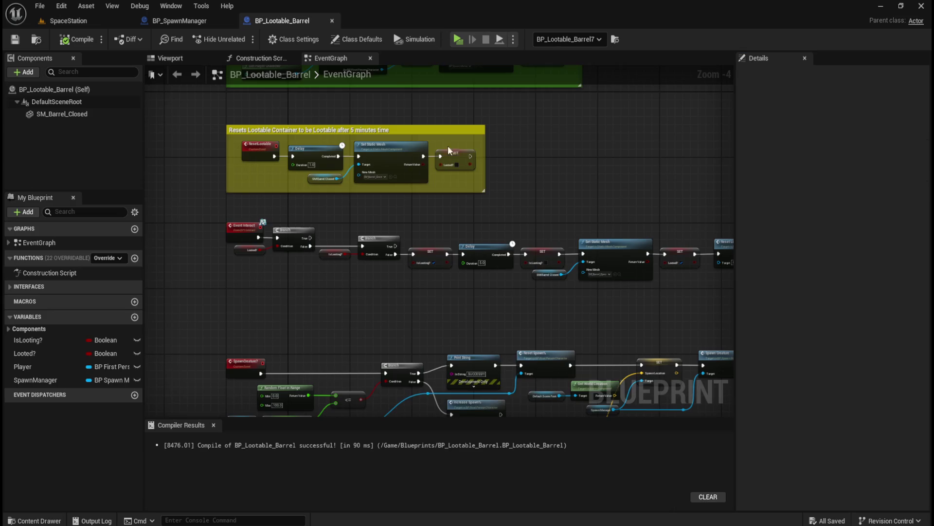
Open the Enemy_Controller blueprint to review its EventGraph, then open the BT_Enemy_A behavior tree
key("ctrl+space")
left_click(46, 468)
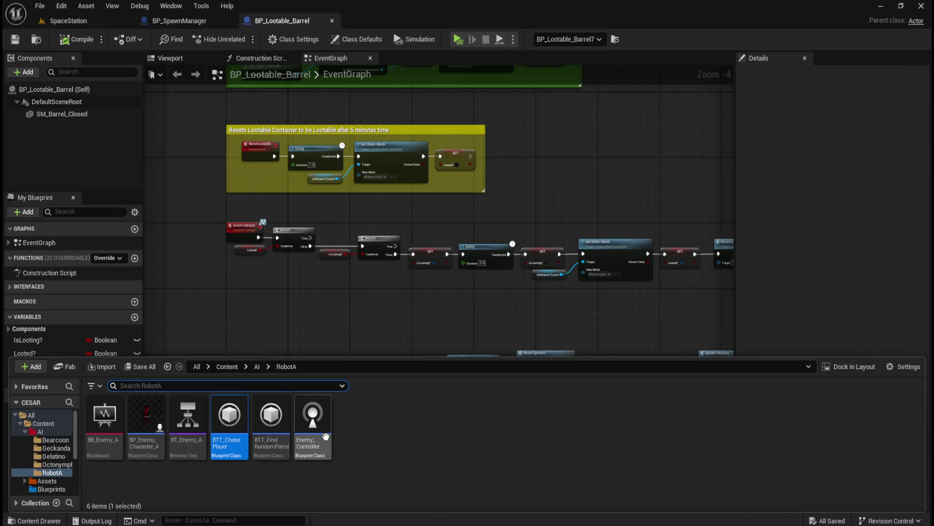
double_click(313, 444)
scroll(479, 266, "down", 5)
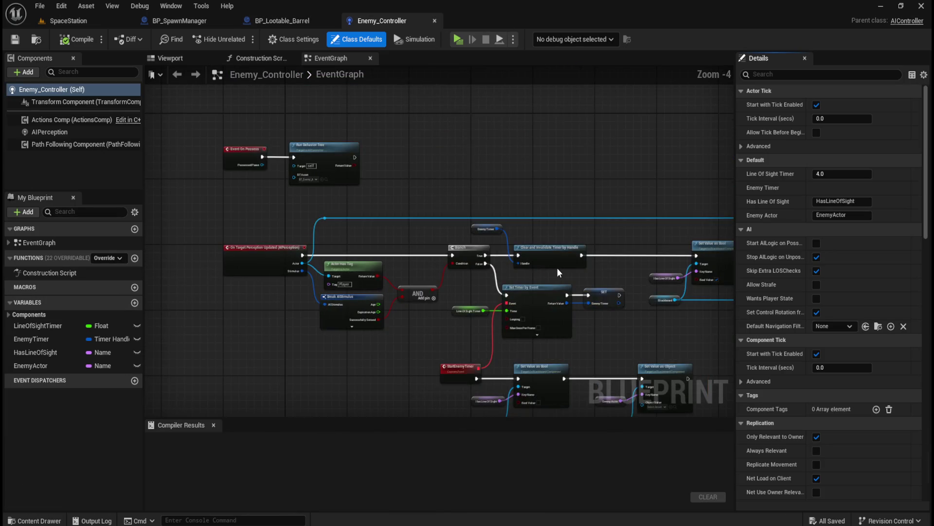
scroll(604, 240, "up", 4)
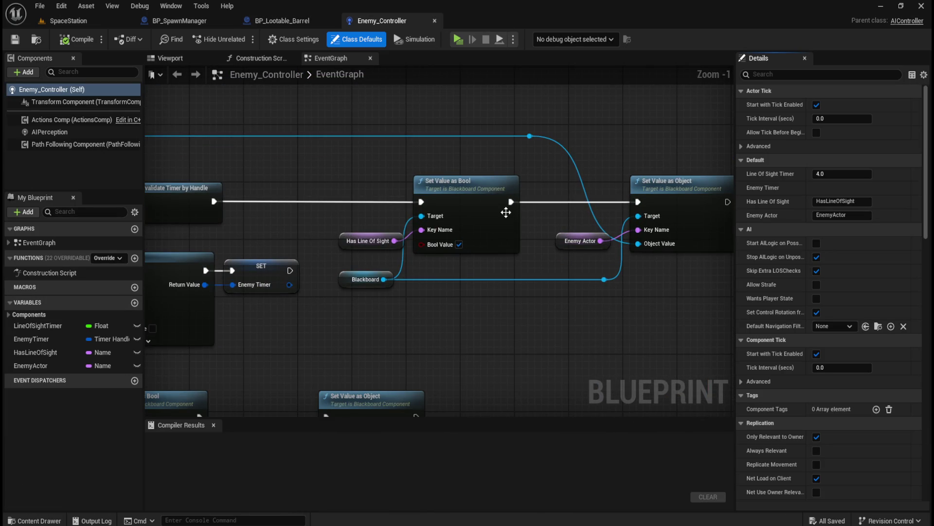
scroll(645, 213, "down", 4)
scroll(202, 120, "up", 3)
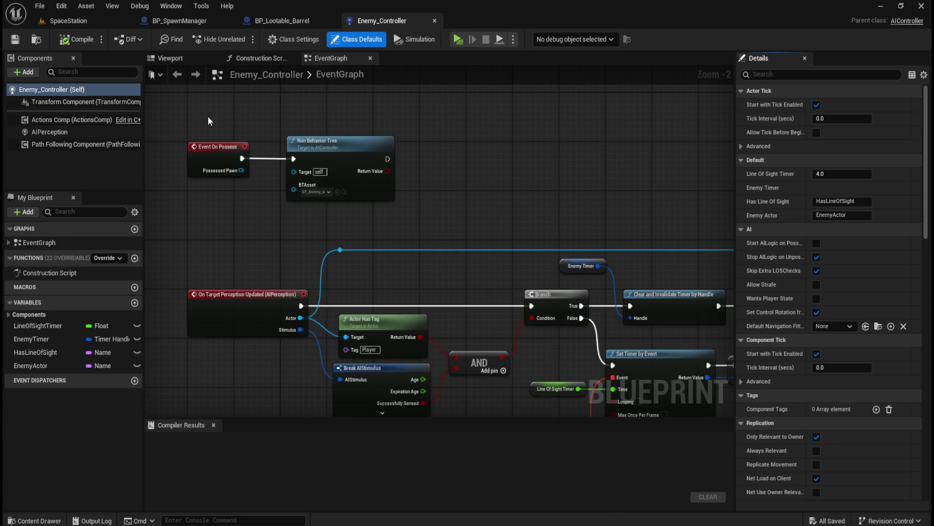
key("ctrl+space")
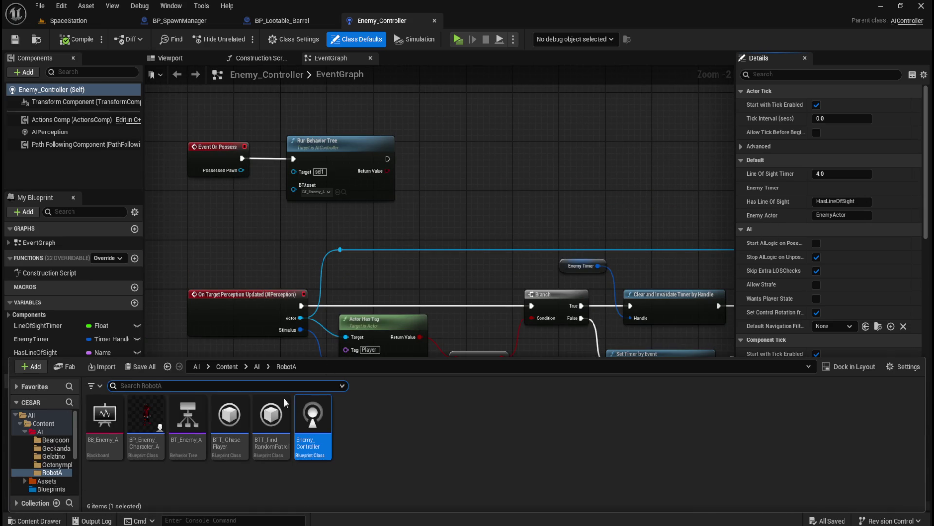
double_click(190, 416)
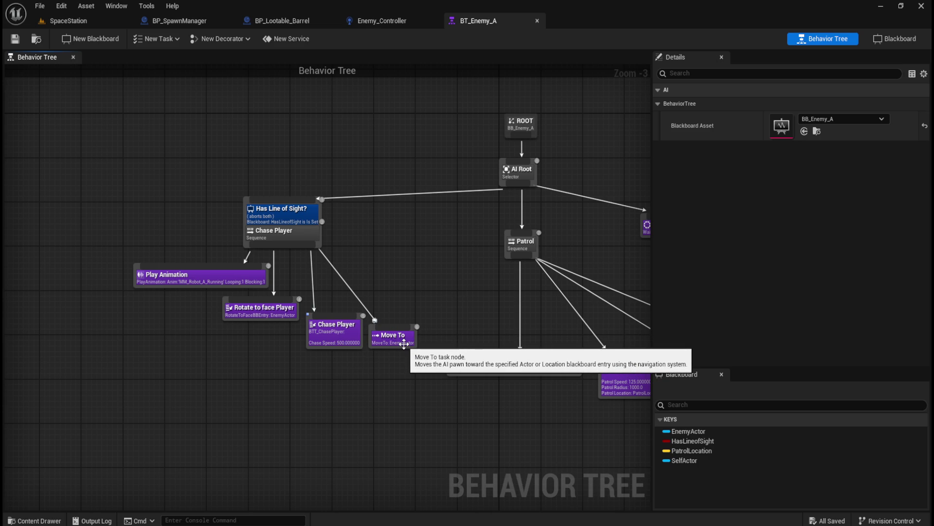
Inspect the EnemyActor key and the Move To task's Details, with Acceptable Radius 0.0
left_click(689, 431)
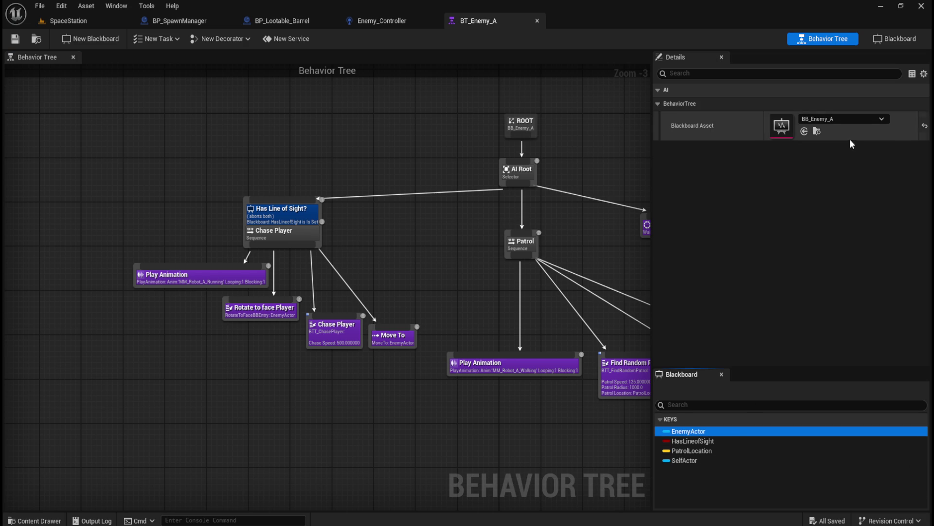
left_click(436, 274)
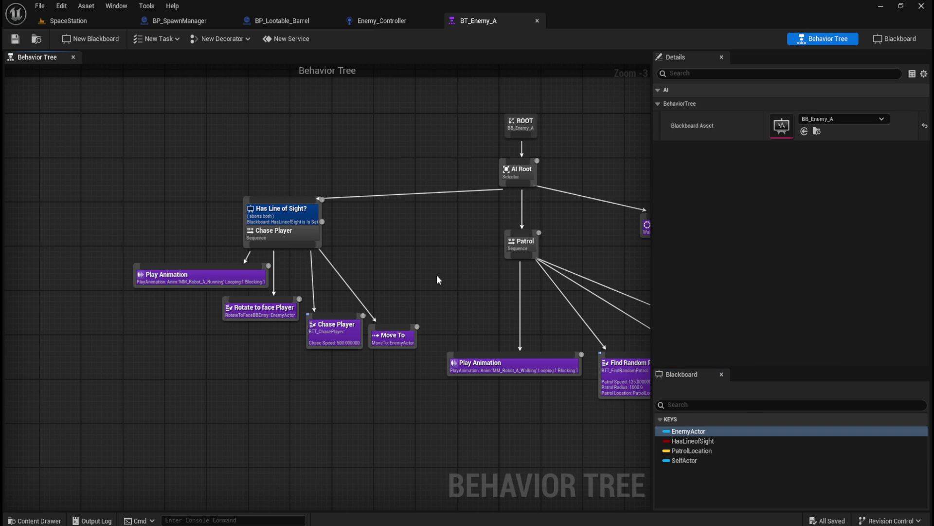
left_click(394, 336)
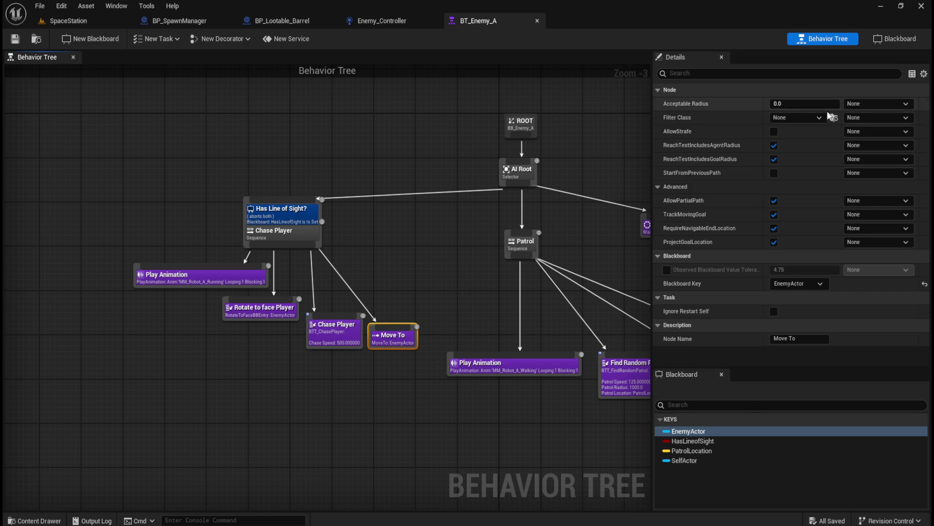
Deselect Move To and look through the BP_SpawnManager, BP_Lootable_Barrel and SpaceStation tabs
left_click(422, 293)
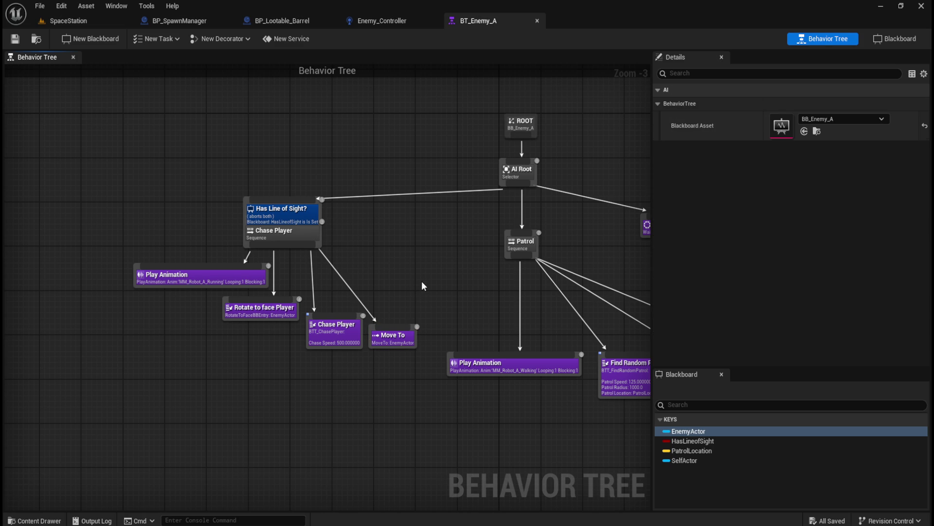
left_click(190, 20)
left_click(287, 20)
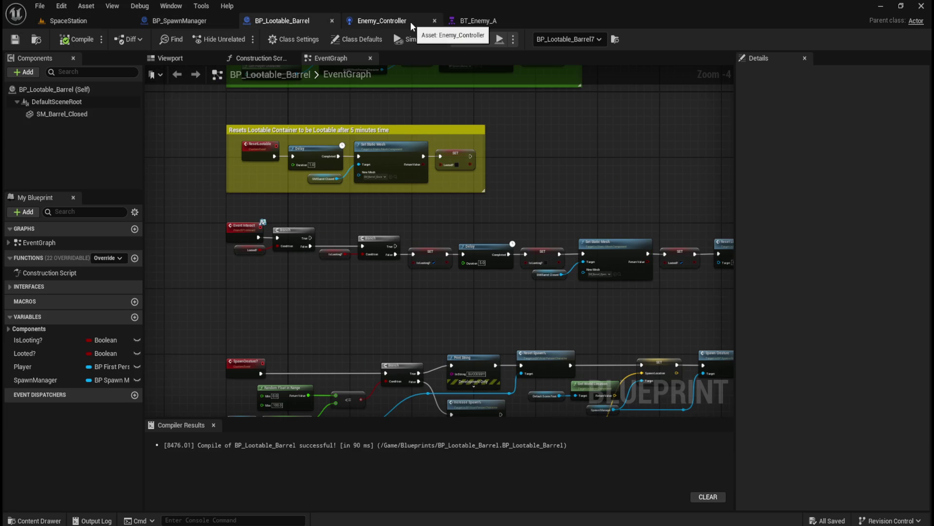
left_click(55, 21)
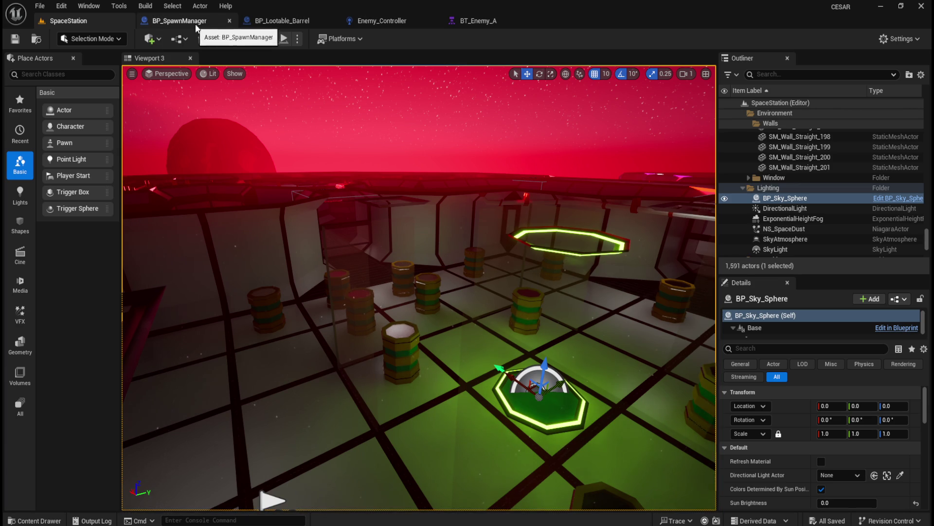
Close the BT_Enemy_A and Enemy_Controller editors and go back to BP_SpawnManager
left_click(506, 21)
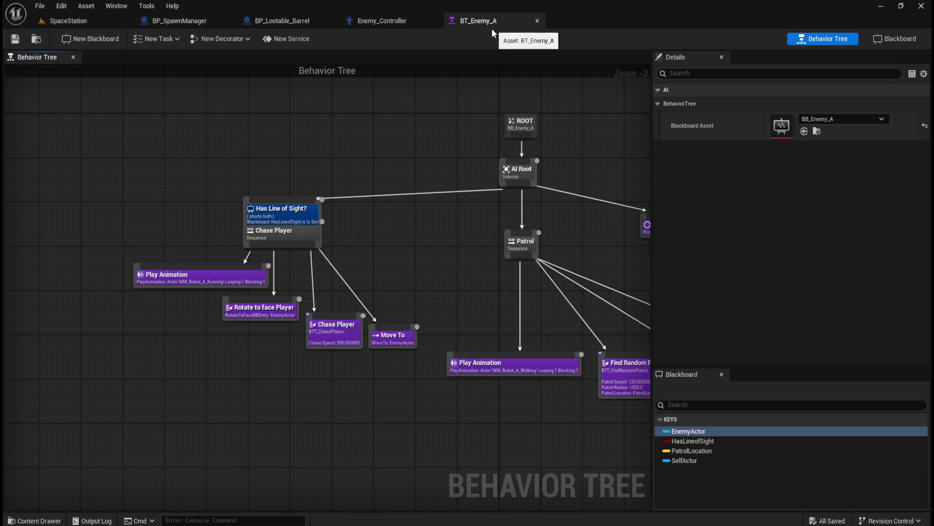
left_click(537, 21)
left_click(434, 21)
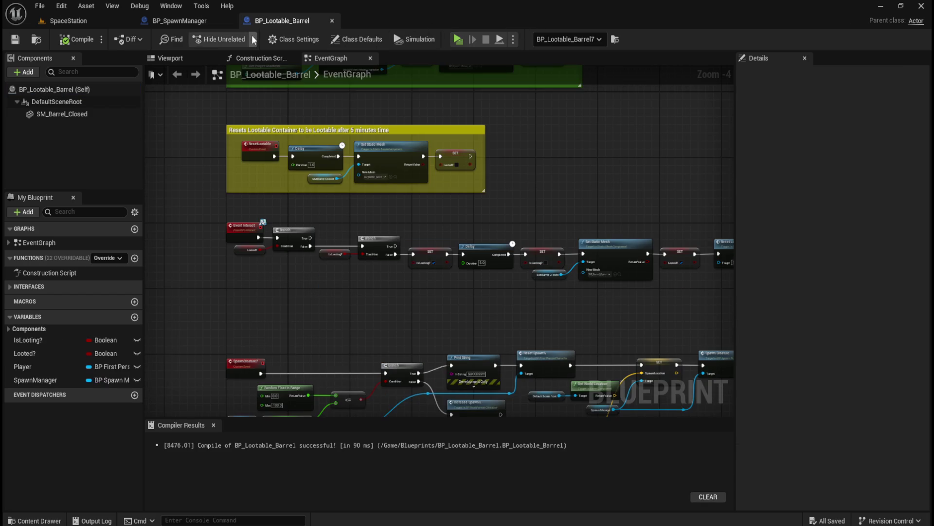
left_click(176, 21)
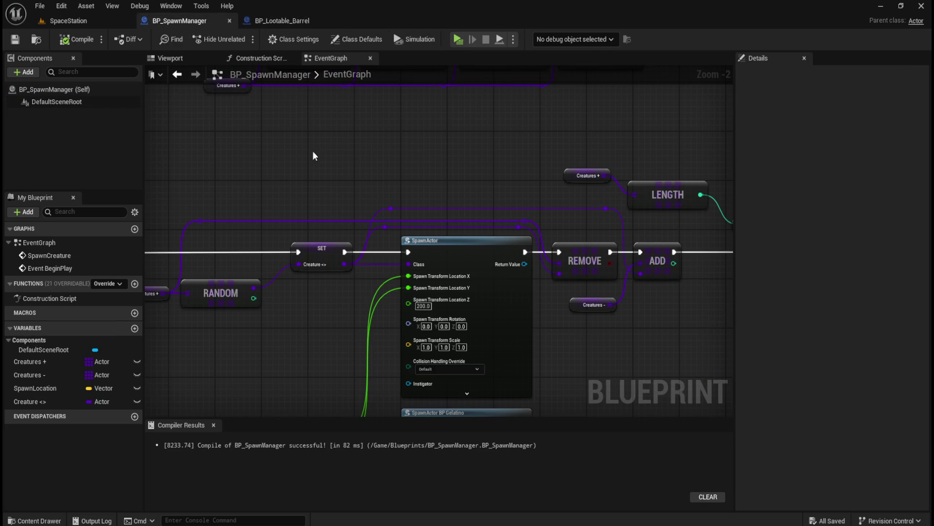
Glance at the File menu, then open BP_Gelatino from the Content > AI > Gelatino folder
scroll(309, 152, "down", 2)
scroll(266, 146, "up", 2)
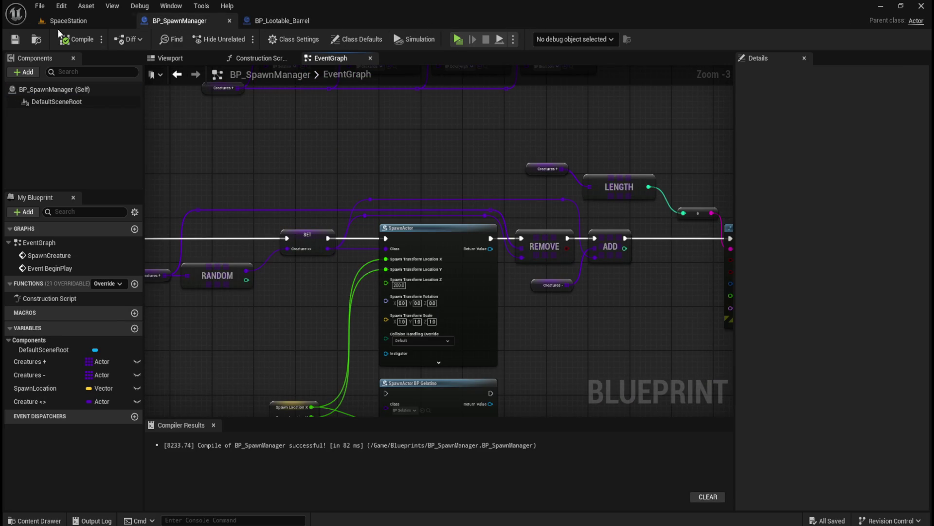
left_click(40, 6)
left_click(271, 141)
key("ctrl+space")
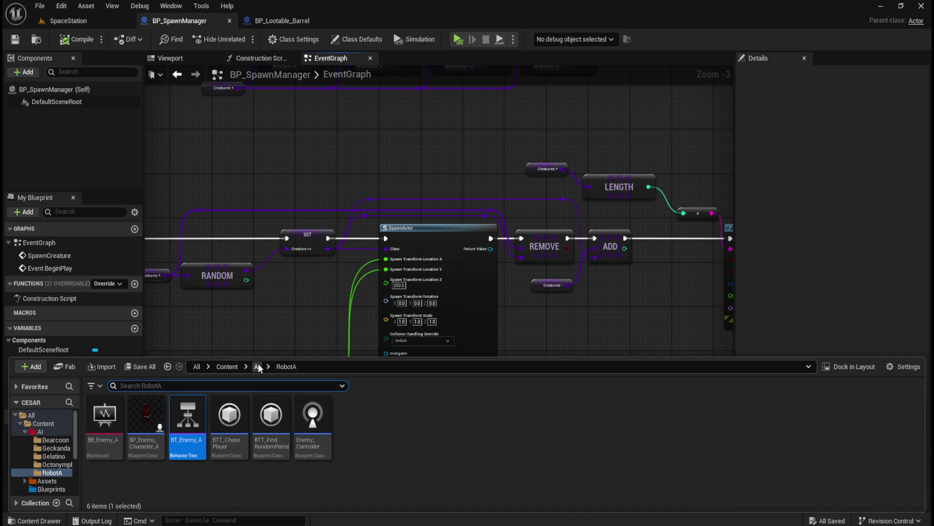
left_click(257, 365)
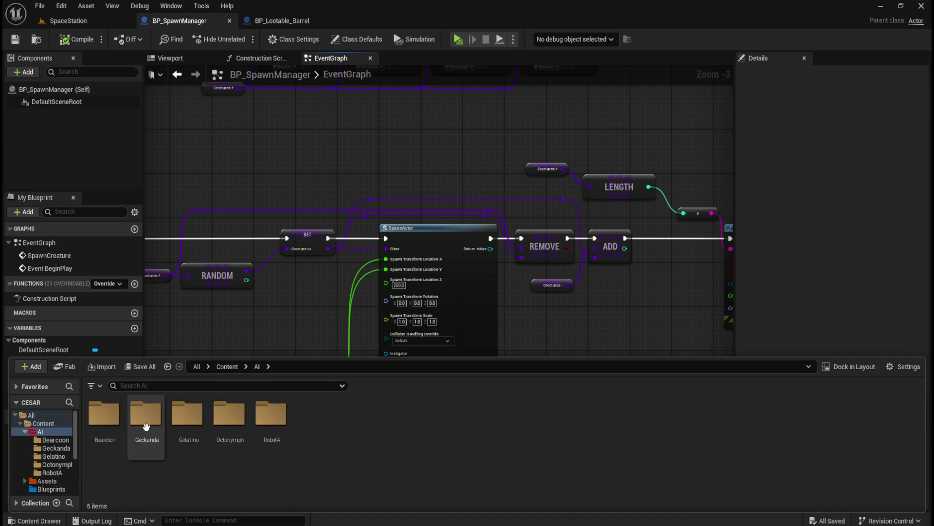
double_click(187, 414)
double_click(116, 408)
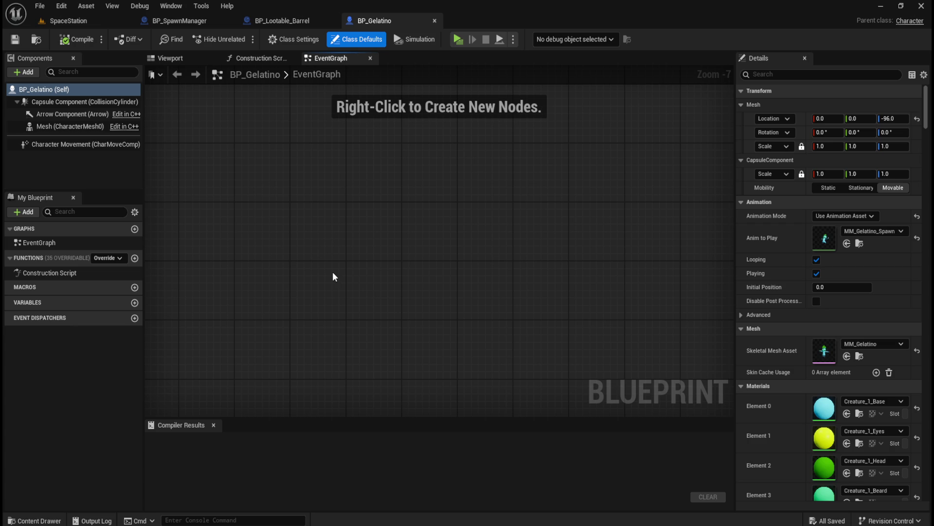
Place an Event BeginPlay node on BP_Gelatino's EventGraph using the 'begin' action search
right_click(294, 291)
type("begin")
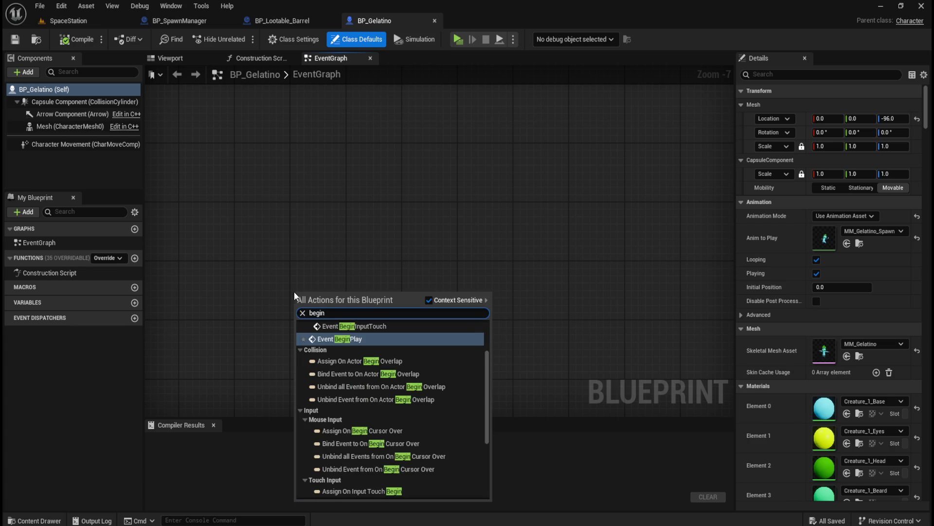
key("Return")
scroll(298, 307, "up", 5)
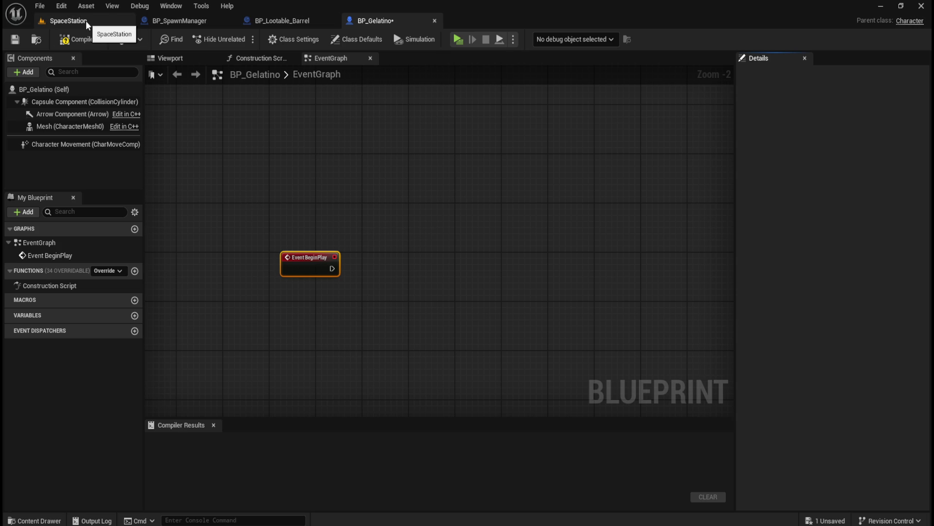
Browse the project's Assets and Blueprints folders from the top-level Content folder
left_click(379, 164)
key("ctrl+space")
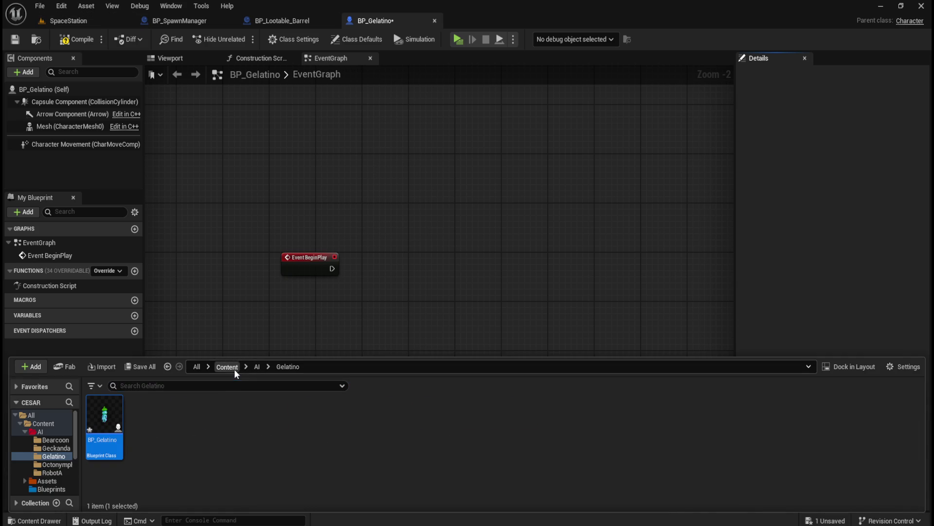
left_click(228, 366)
double_click(149, 418)
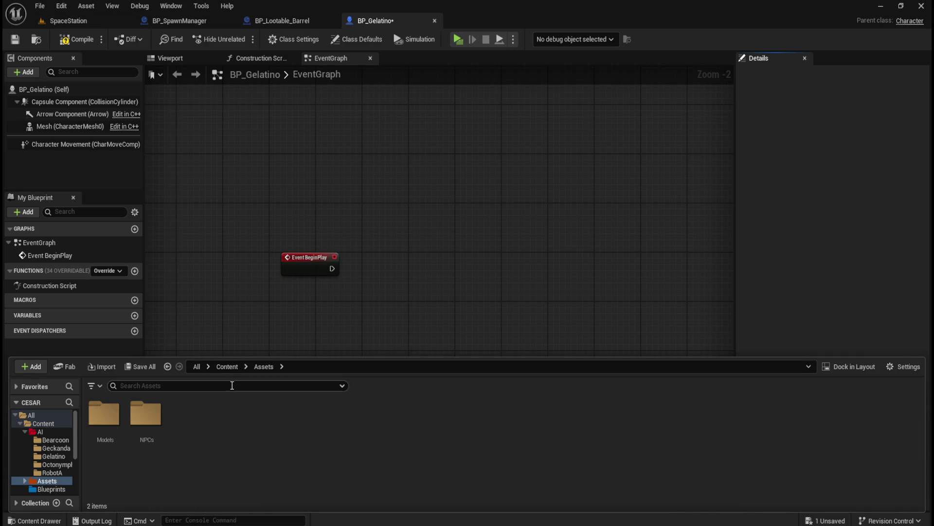
left_click(226, 366)
double_click(188, 413)
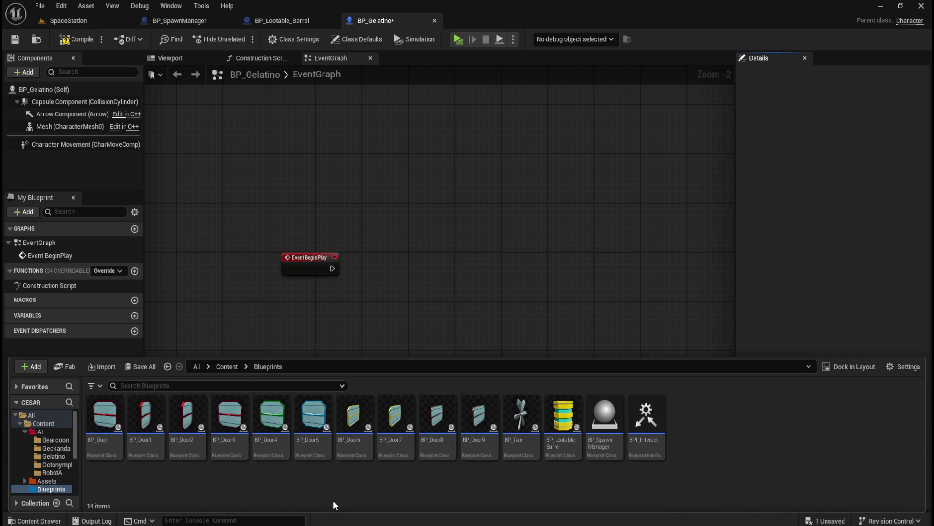
left_click(227, 367)
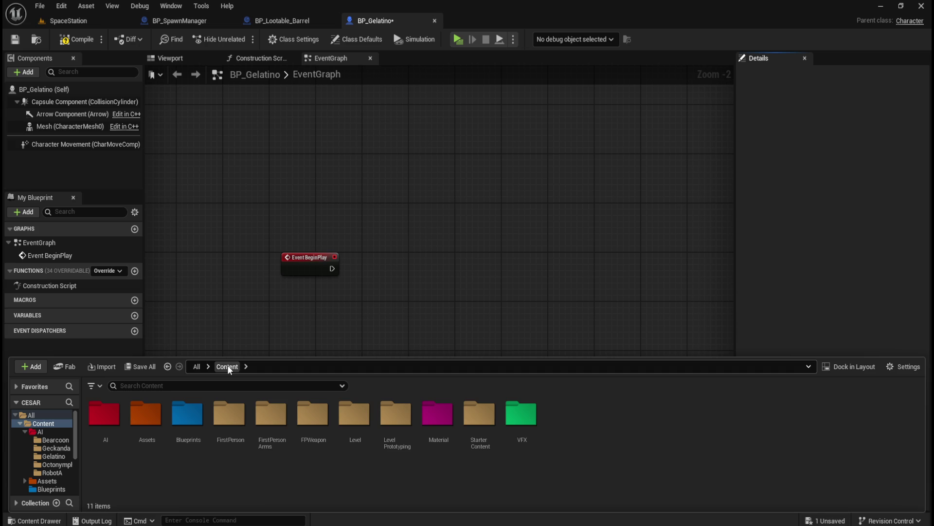
double_click(199, 417)
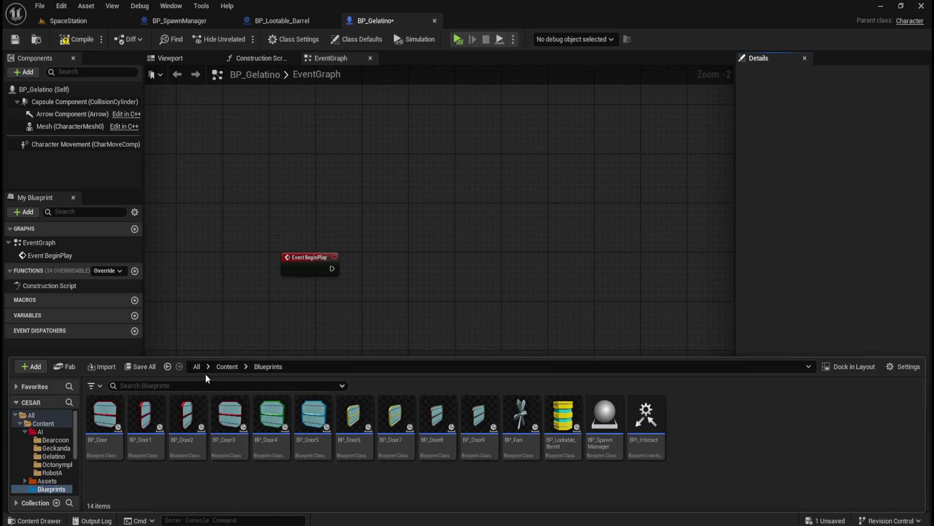
left_click(227, 366)
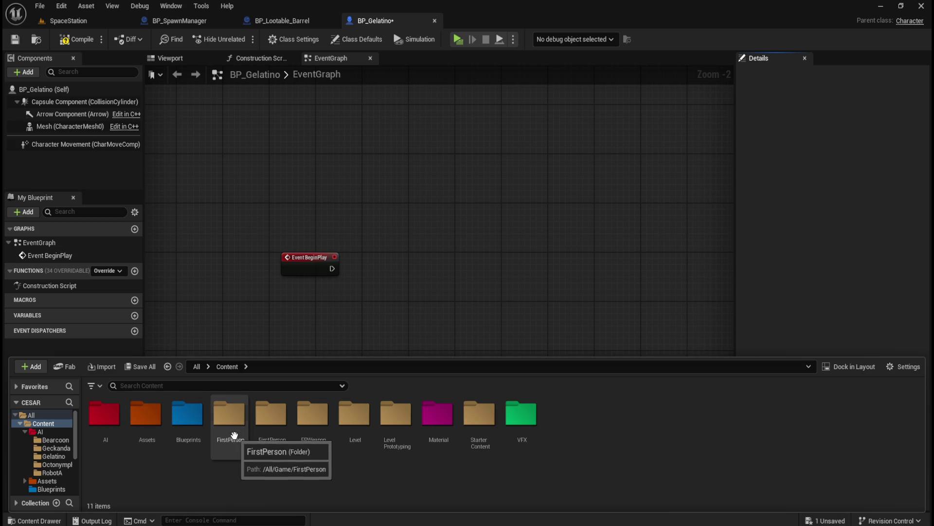
Check the BP_Lootable_Barrel and BP_Gelatino editors, then return to the SpaceStation level
left_click(270, 21)
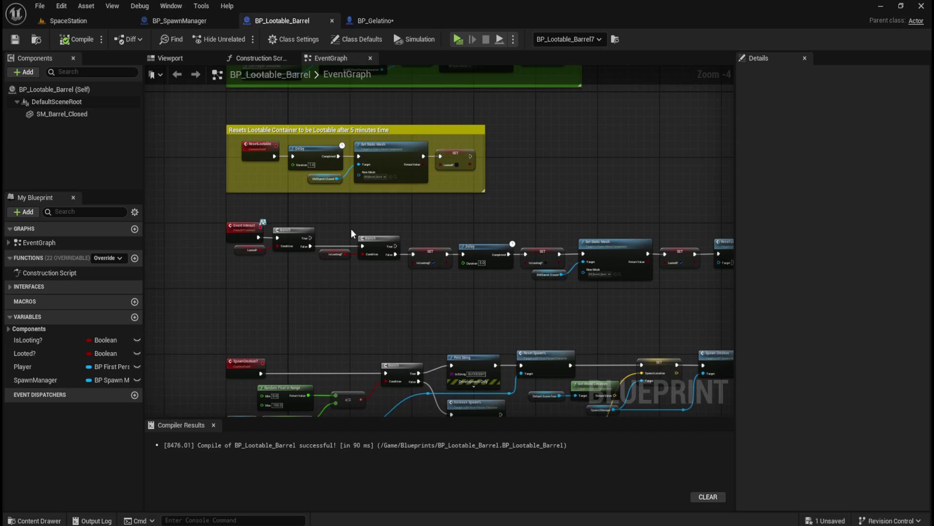
scroll(591, 332, "up", 5)
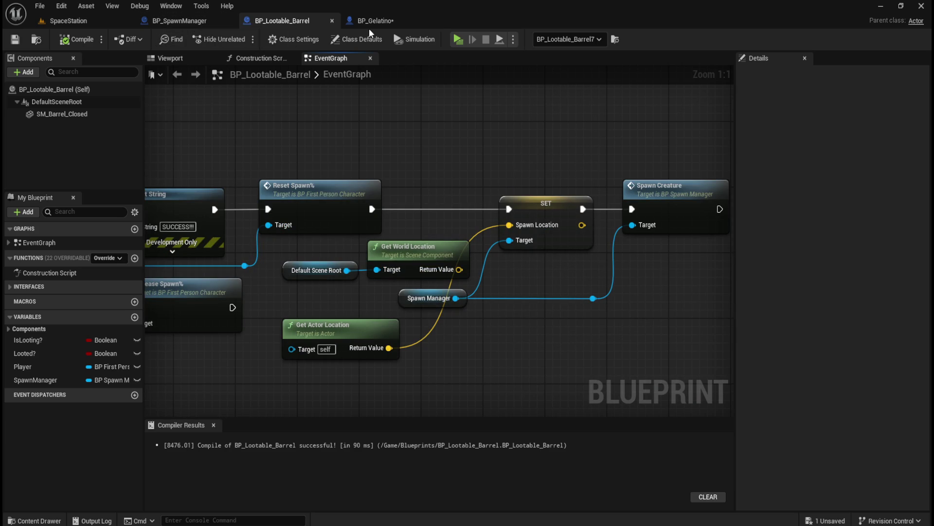
left_click(378, 20)
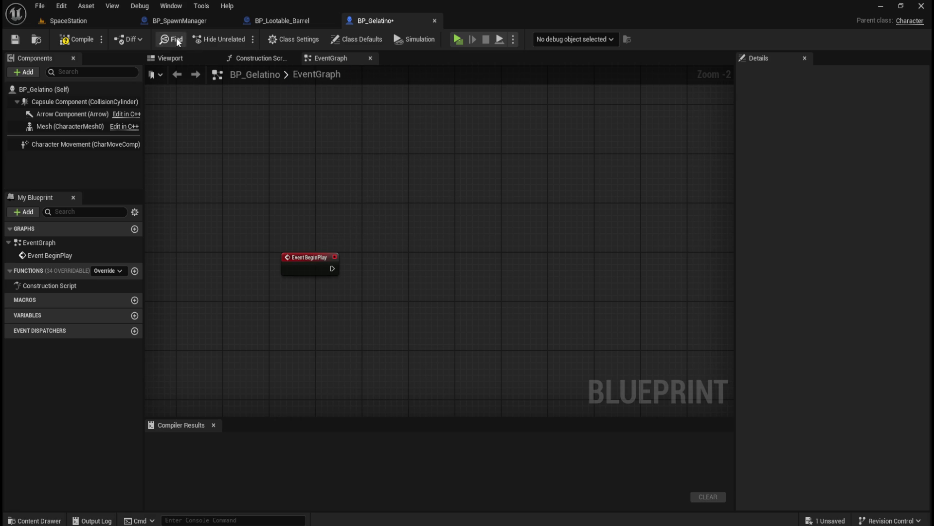
left_click(86, 22)
key("ctrl+space")
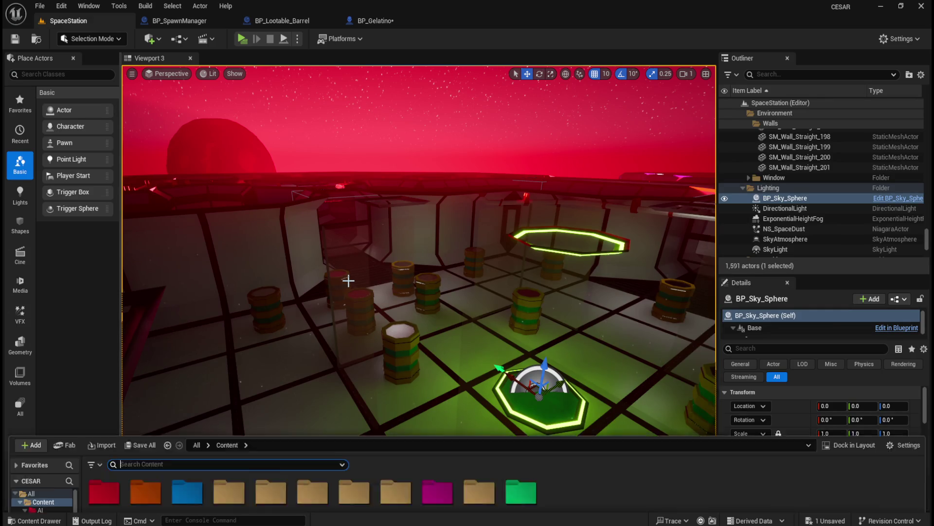
Navigate to Assets > Models > Lootables > Closed and look over the closed barrel, crate and locker meshes
left_click(157, 375)
double_click(157, 374)
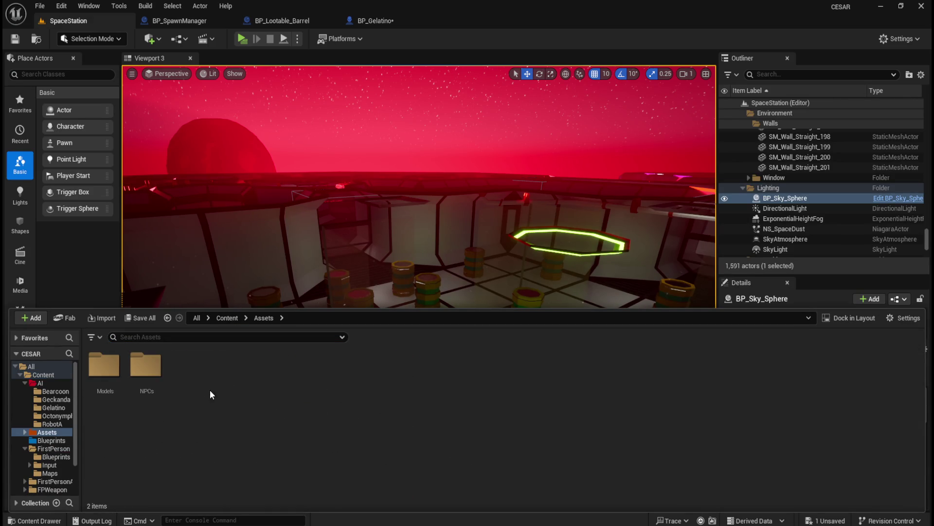
double_click(114, 370)
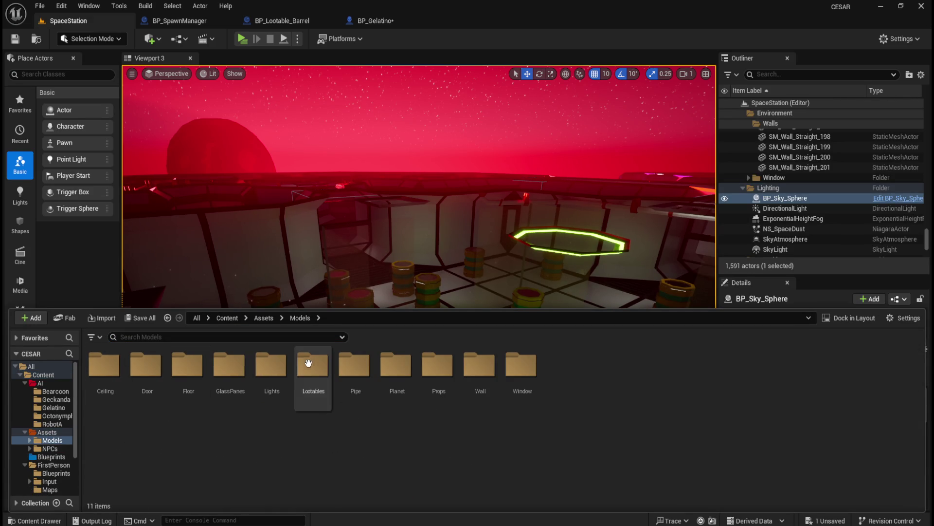
double_click(309, 364)
double_click(116, 370)
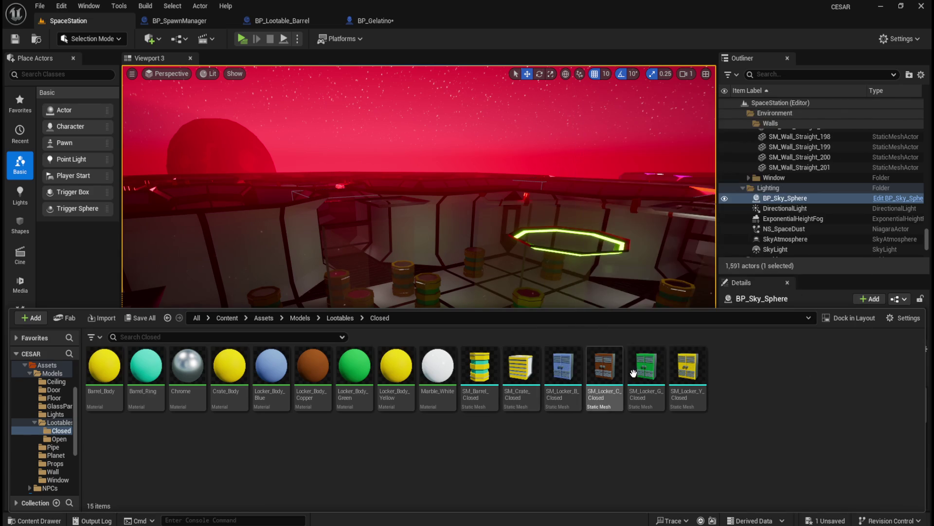
mouse_move(689, 378)
mouse_move(604, 374)
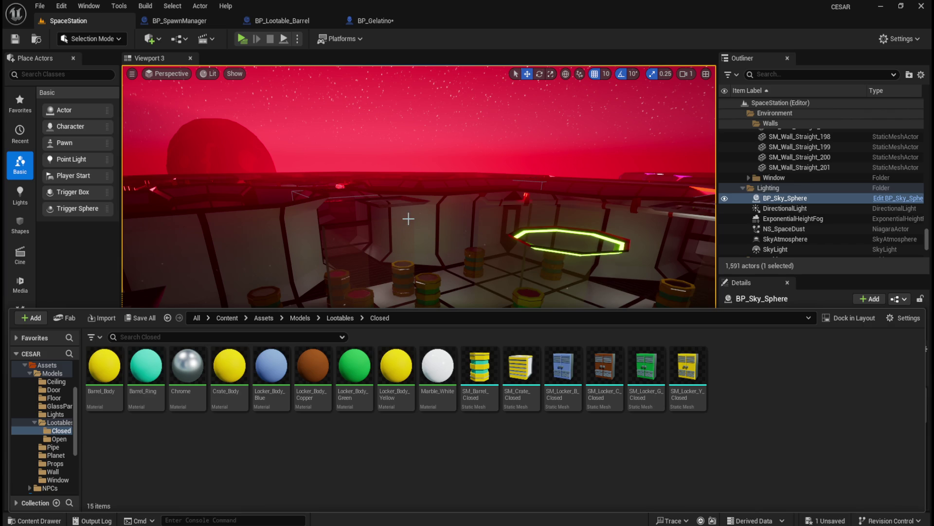
Delete BP_Gelatino's Event BeginPlay node, then compile, save and close the blueprint
left_click(274, 20)
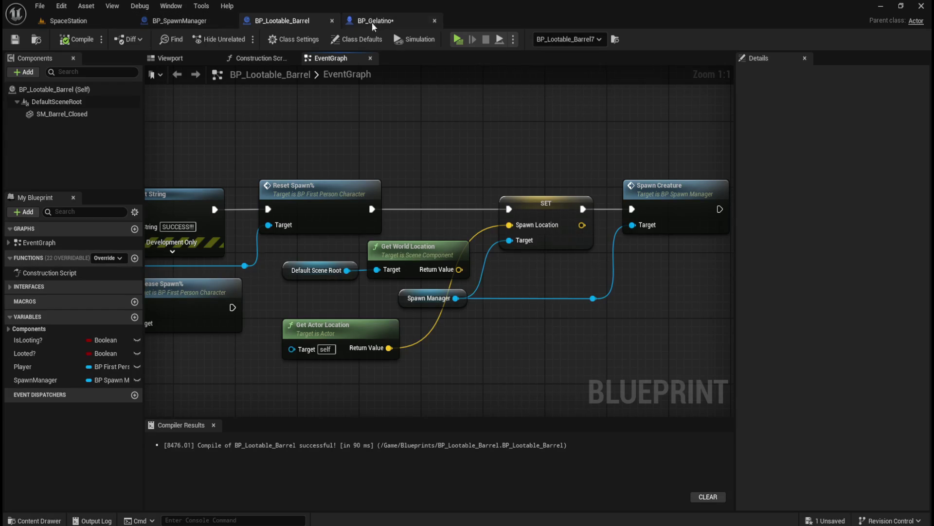
left_click(354, 21)
left_click(309, 263)
key("Delete")
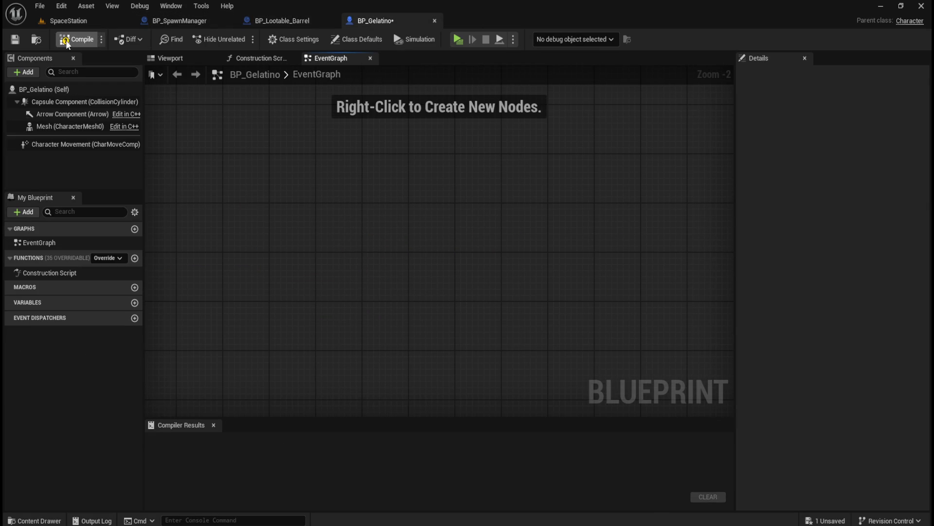
left_click(76, 39)
left_click(15, 39)
left_click(434, 20)
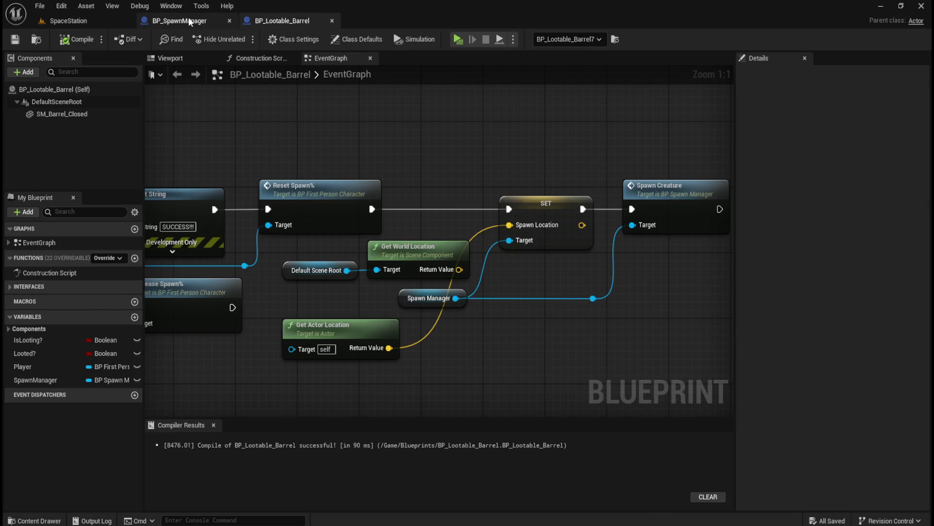
In BP_SpawnManager, delete the SpawnActor BP Gelatino node and move Spawn Location beside SpawnActor
left_click(190, 20)
scroll(530, 376, "up", 2)
left_click_drag(530, 376, 596, 247)
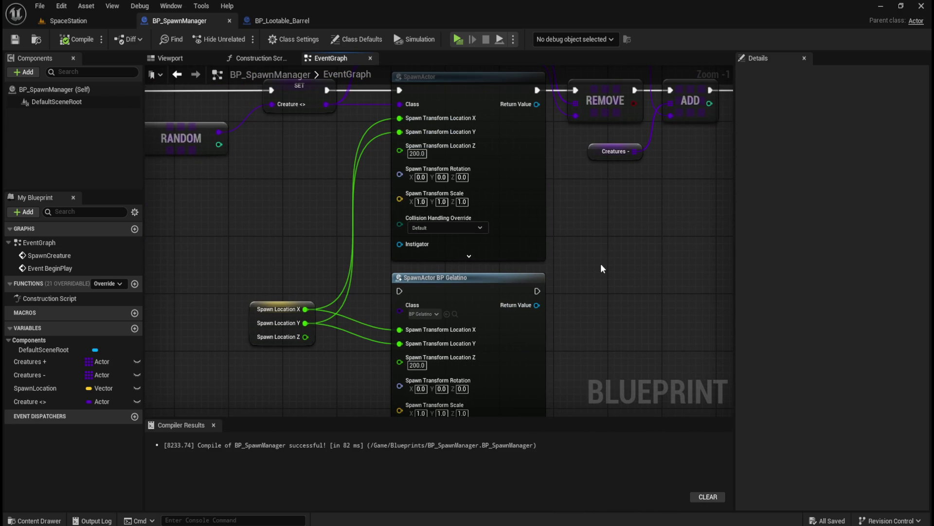
scroll(601, 264, "down", 2)
left_click(527, 325)
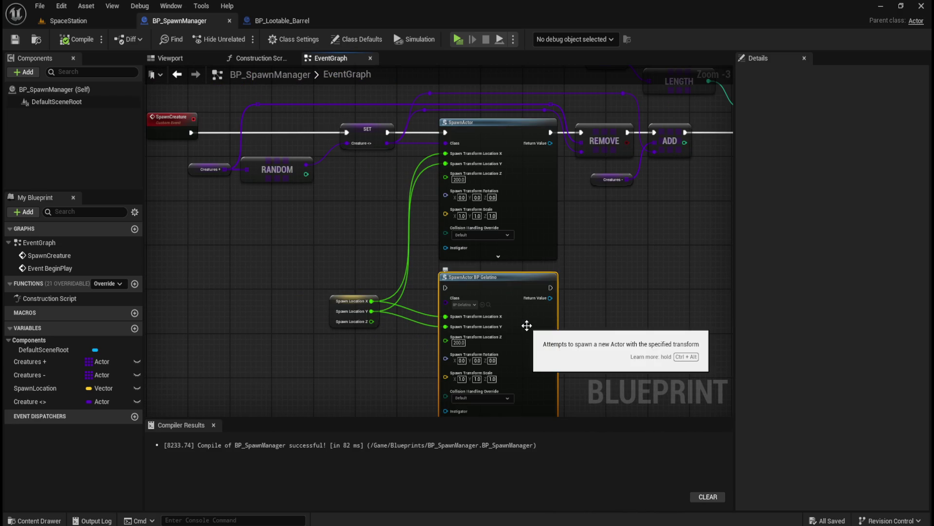
key("Delete")
left_click(344, 299)
left_click_drag(349, 295, 381, 153)
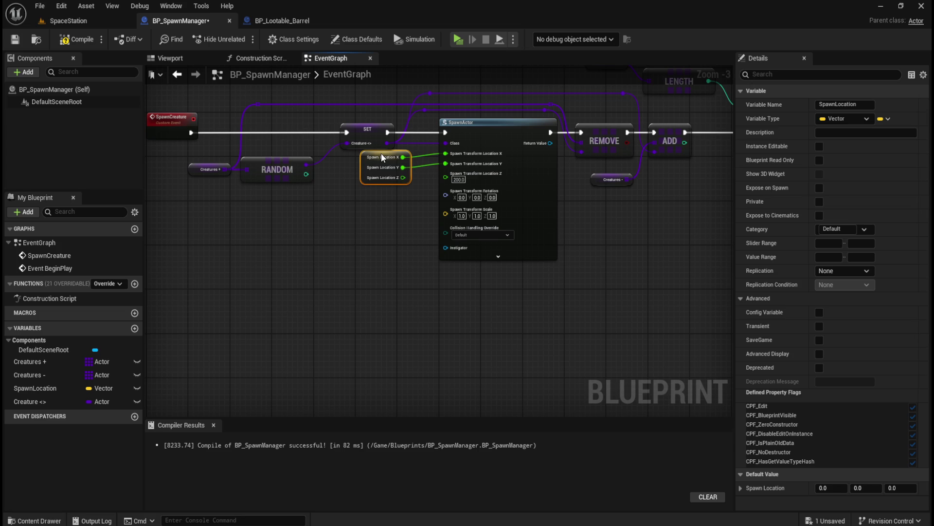
left_click(408, 197)
Compile and save BP_SpawnManager, review SpawnActor's Collision Handling Override choices, then return to SpaceStation
scroll(482, 149, "up", 3)
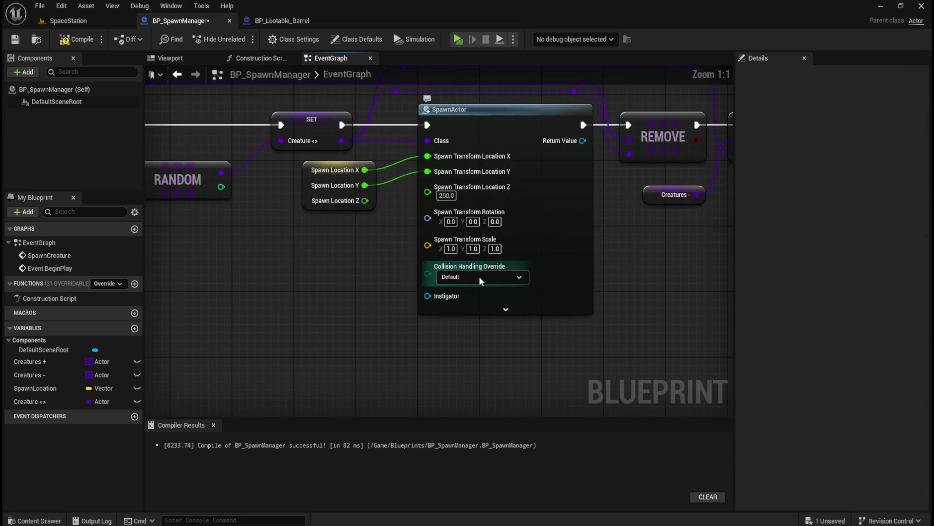
left_click(76, 39)
left_click(19, 41)
left_click(512, 277)
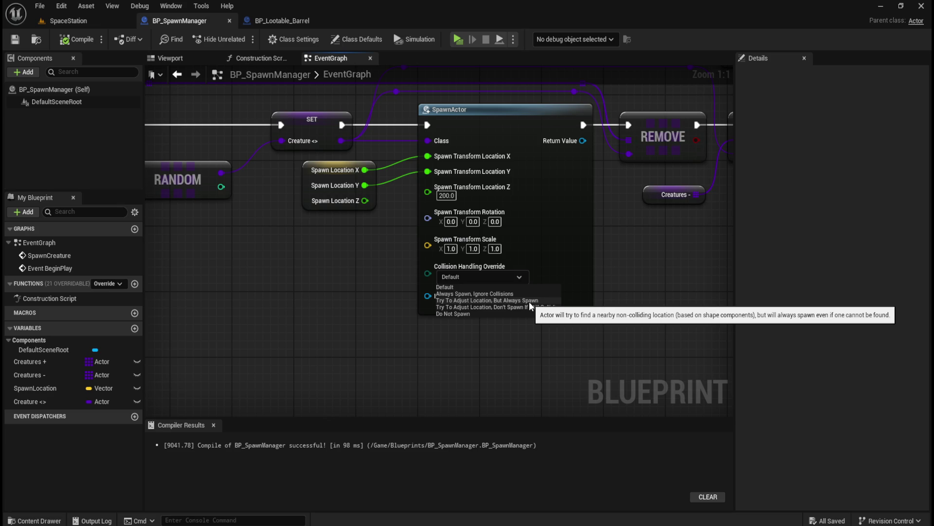
left_click(65, 22)
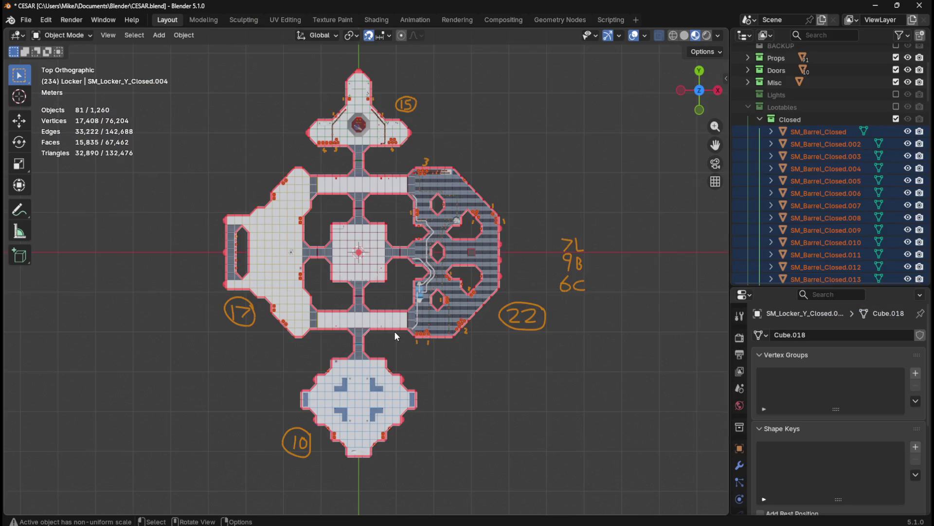
Scroll the view over the station floor with the barrels scattered across it
scroll(395, 332, "up", 1)
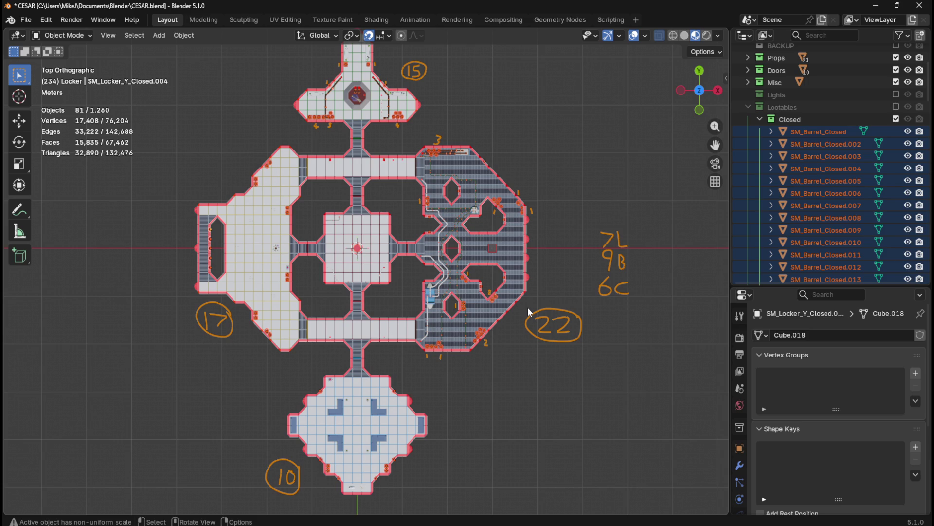
scroll(548, 445, "up", 3)
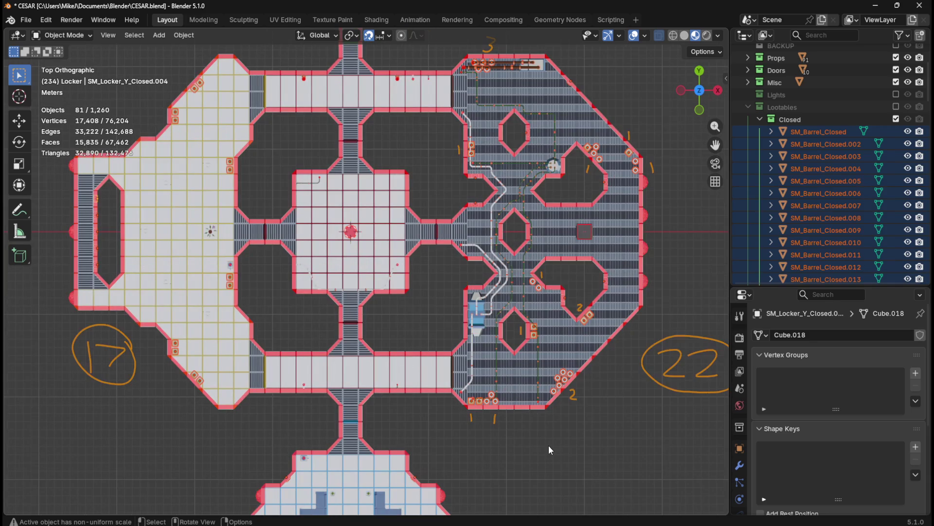
scroll(465, 334, "up", 5)
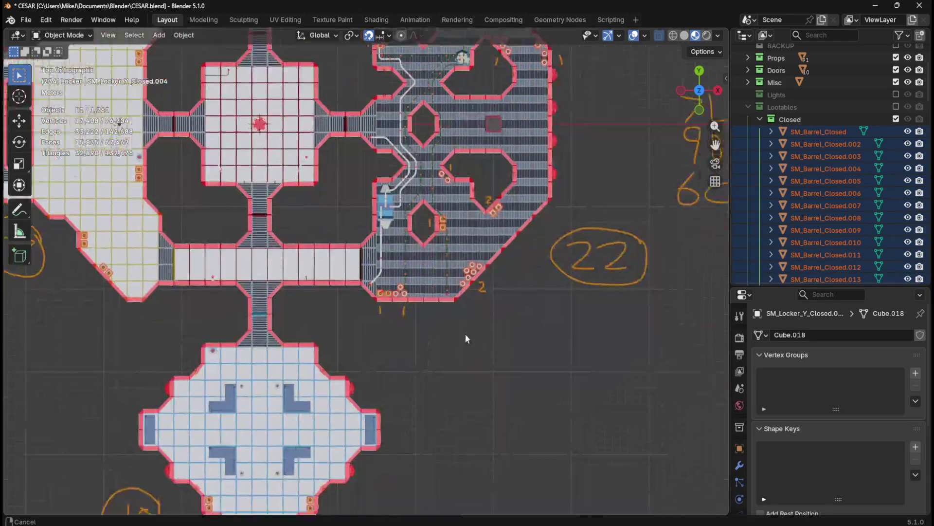
scroll(484, 291, "up", 3)
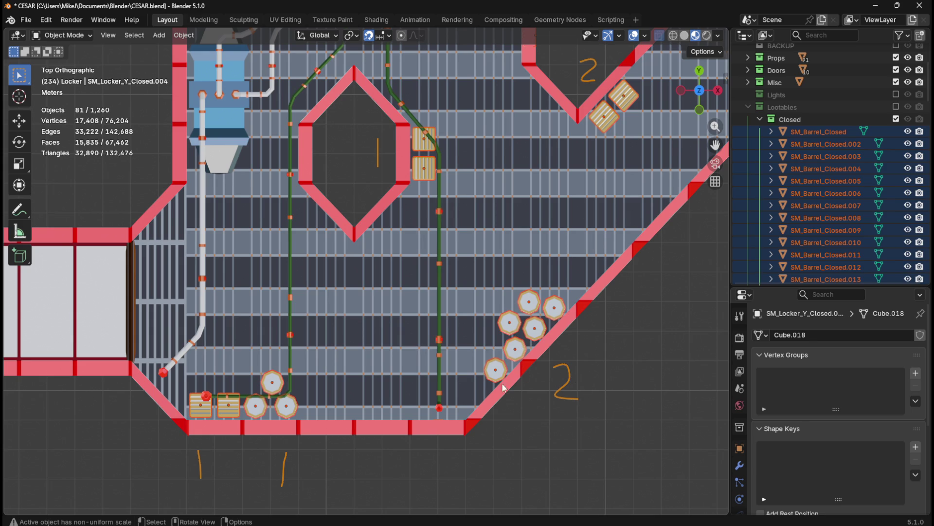
scroll(405, 436, "down", 5)
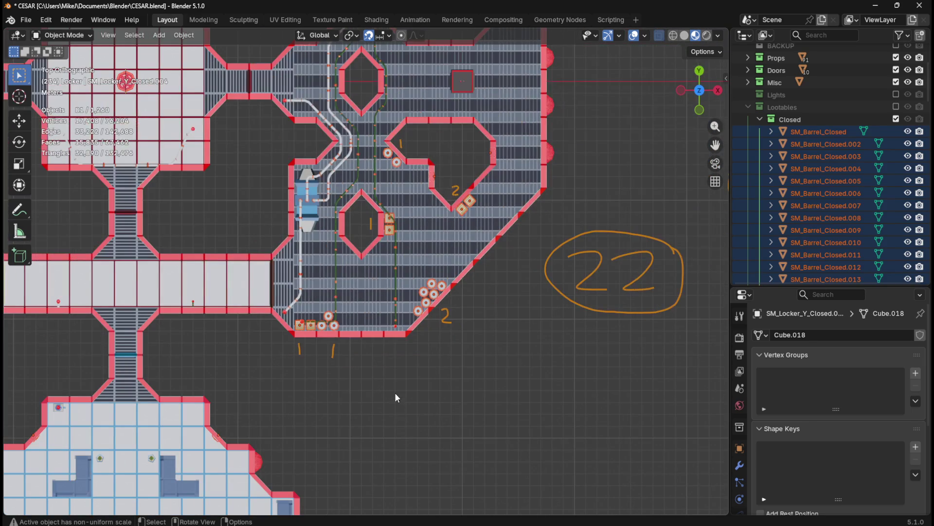
scroll(415, 370, "left", 10)
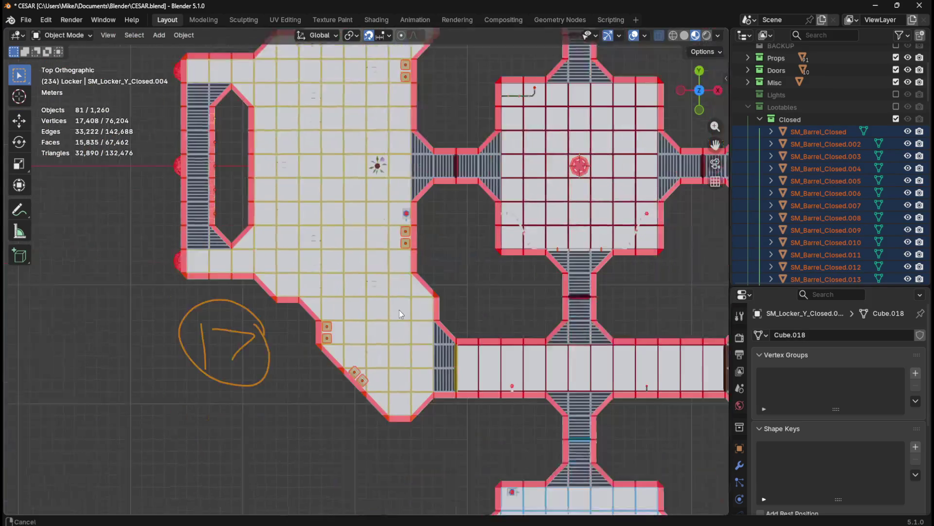
scroll(399, 309, "up", 3)
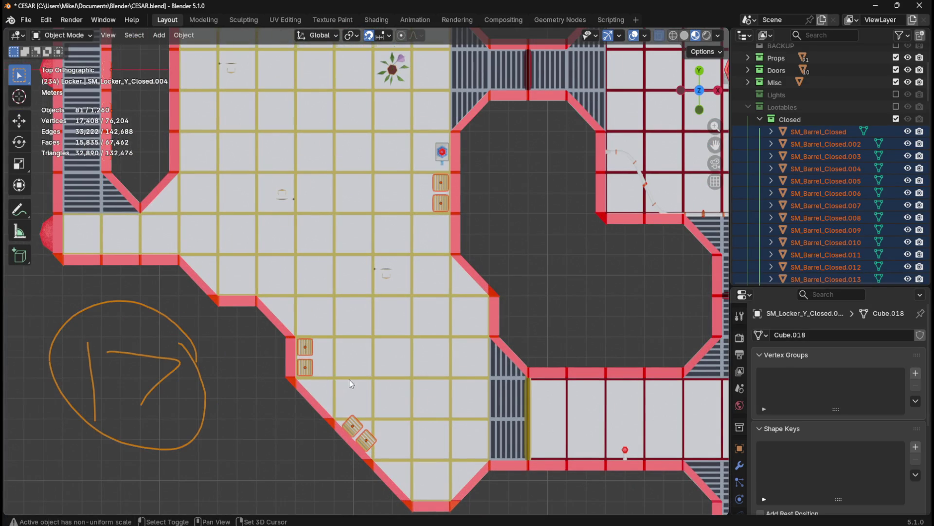
scroll(349, 379, "up", 3)
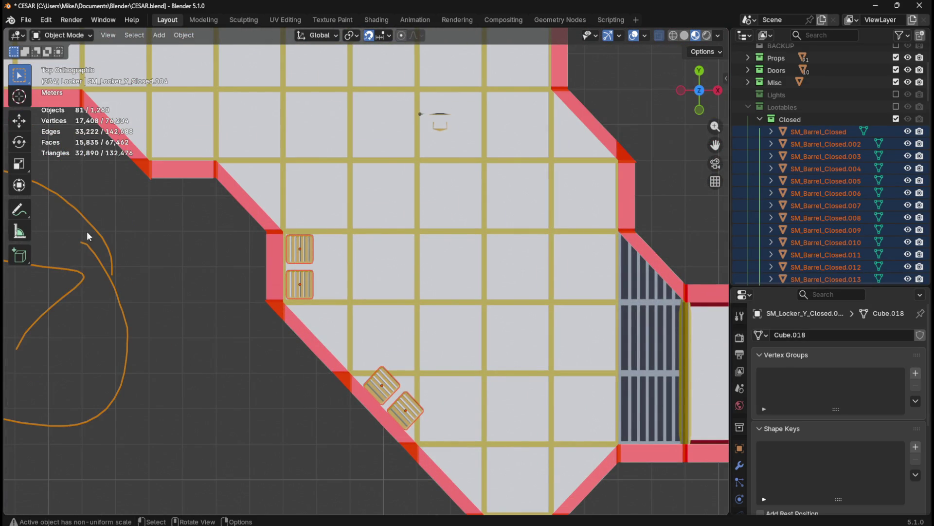
left_click(19, 210)
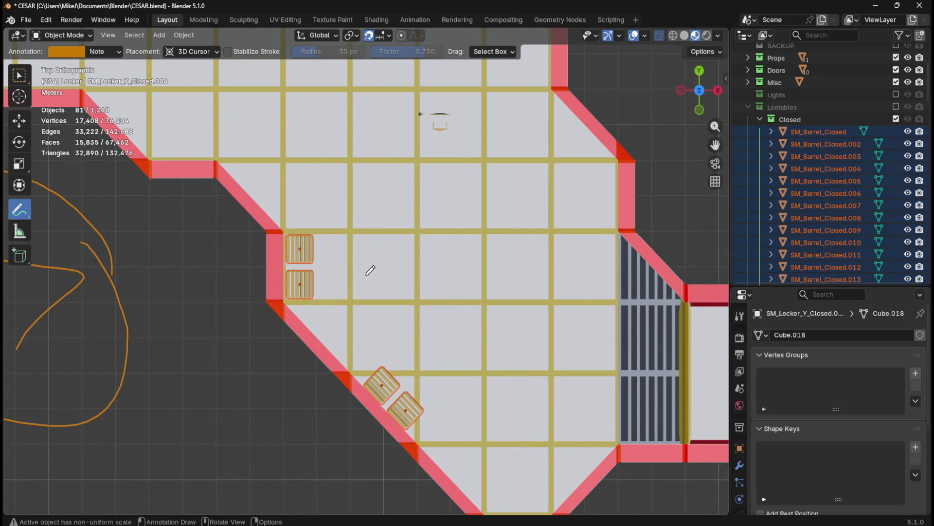
Draw a temporary arrow annotation at the lockers, undo it, and return to the Unreal Editor
mouse_move(366, 286)
left_mouse_down()
mouse_move(327, 286)
mouse_move(359, 268)
mouse_move(320, 281)
mouse_move(336, 287)
left_mouse_up()
key("ctrl+z")
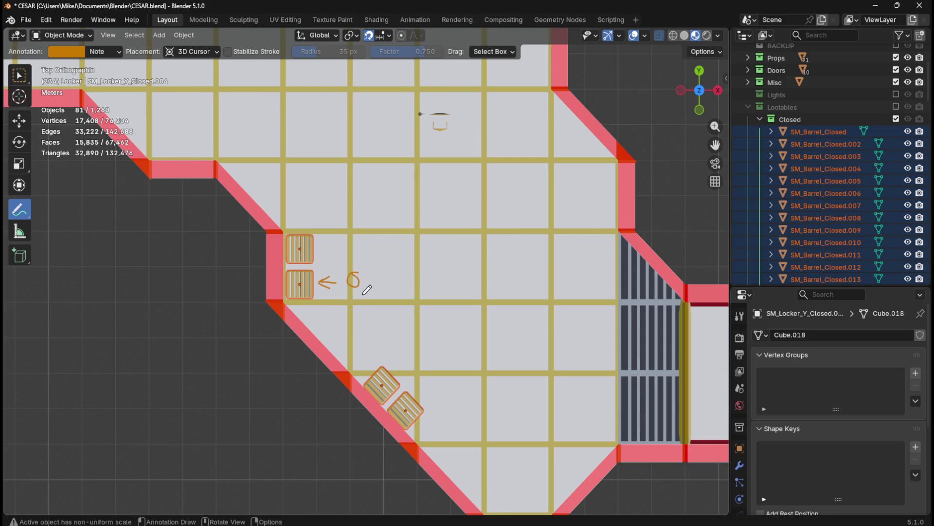
key("ctrl+z")
key("ctrl+z")
key("ctrl+z")
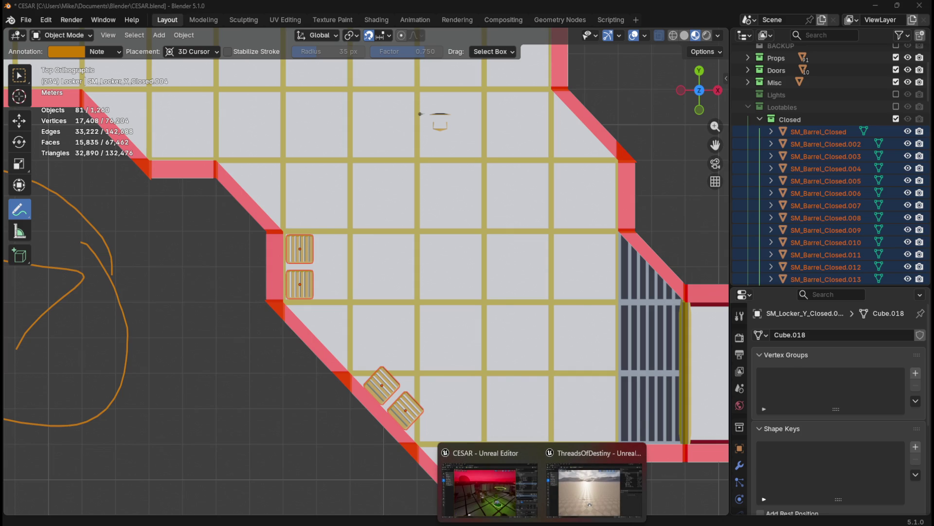
left_click(530, 518)
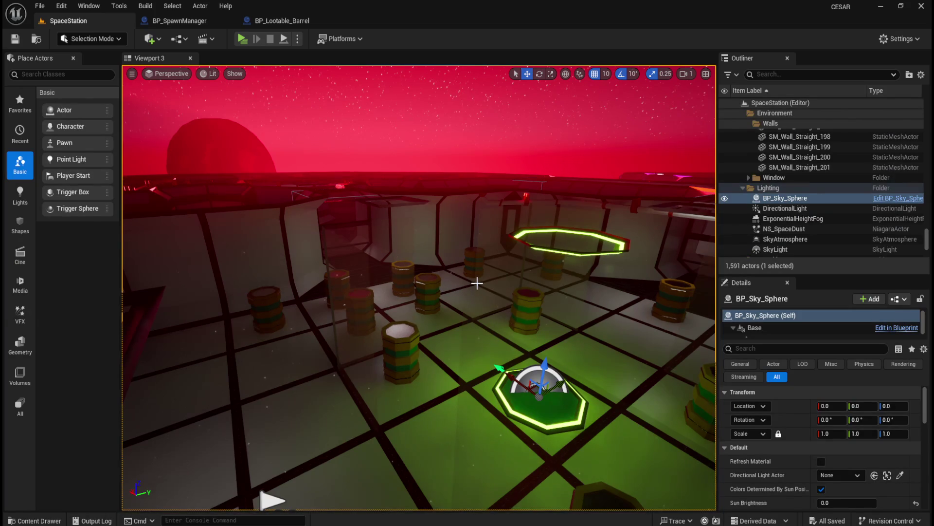
In BP_SpawnManager's event graph, delete the Creatures+, LENGTH, reroute and Print String debug nodes
scroll(476, 280, "up", 3)
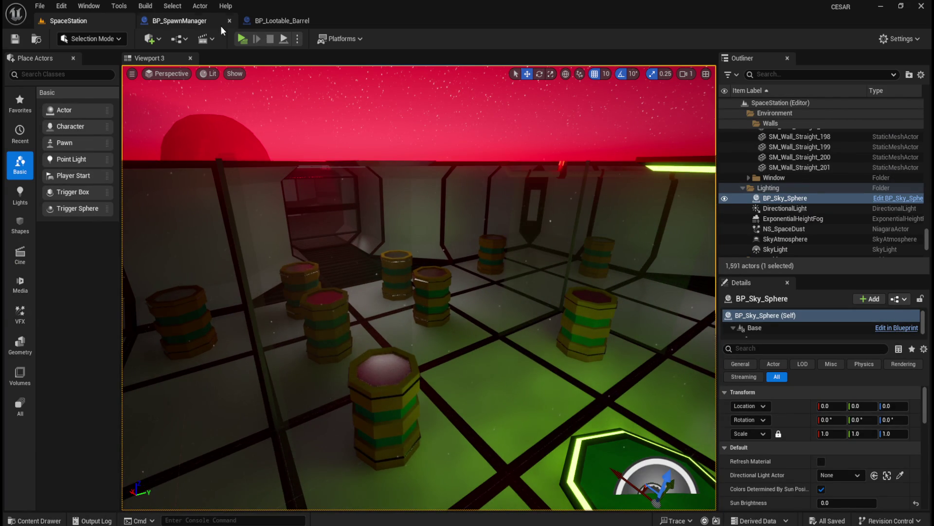
left_click(214, 23)
scroll(414, 243, "down", 4)
left_click_drag(189, 125, 709, 335)
scroll(613, 276, "up", 4)
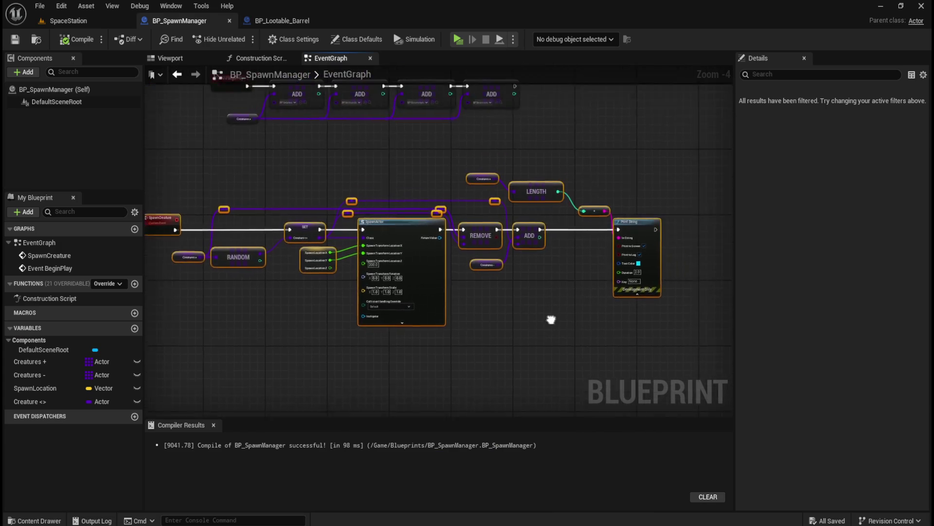
mouse_move(487, 157)
left_mouse_down()
mouse_move(558, 258)
mouse_move(534, 179)
left_mouse_up()
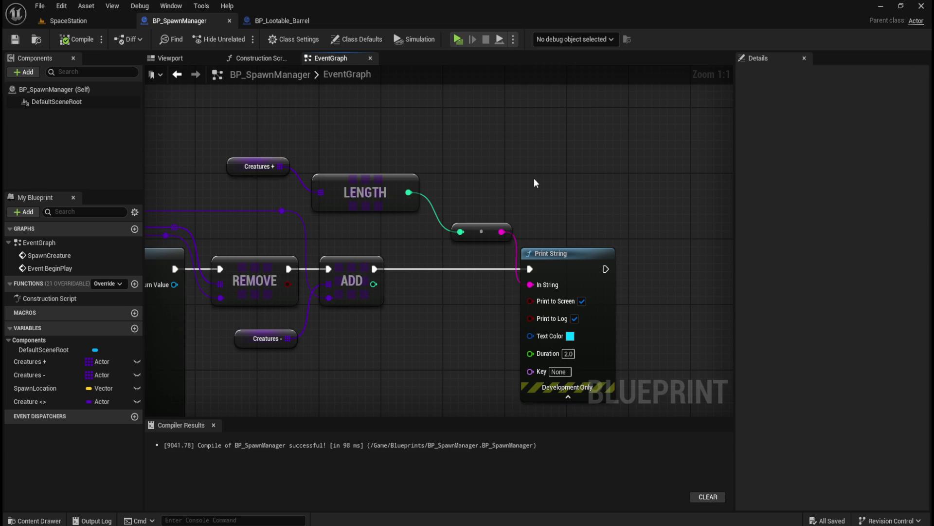
mouse_move(329, 159)
left_mouse_down()
mouse_move(474, 202)
mouse_move(582, 311)
left_mouse_up()
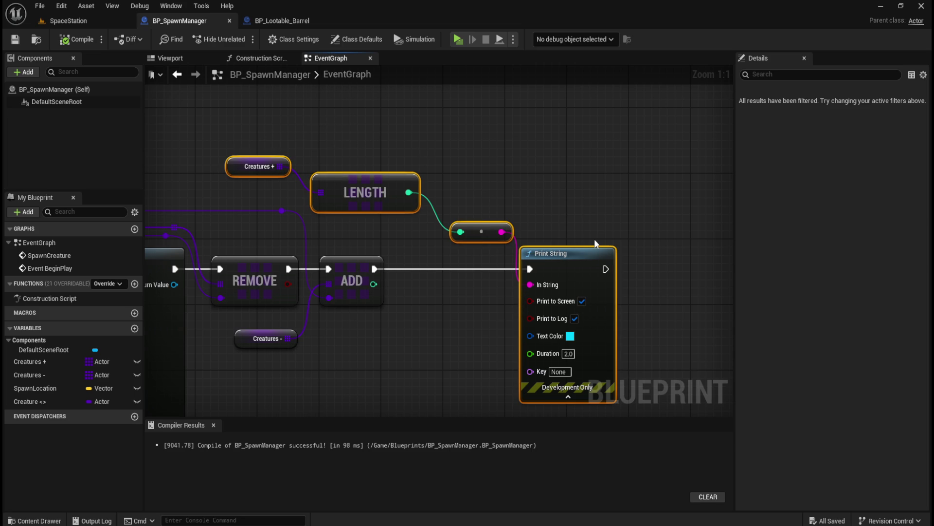
key("Delete")
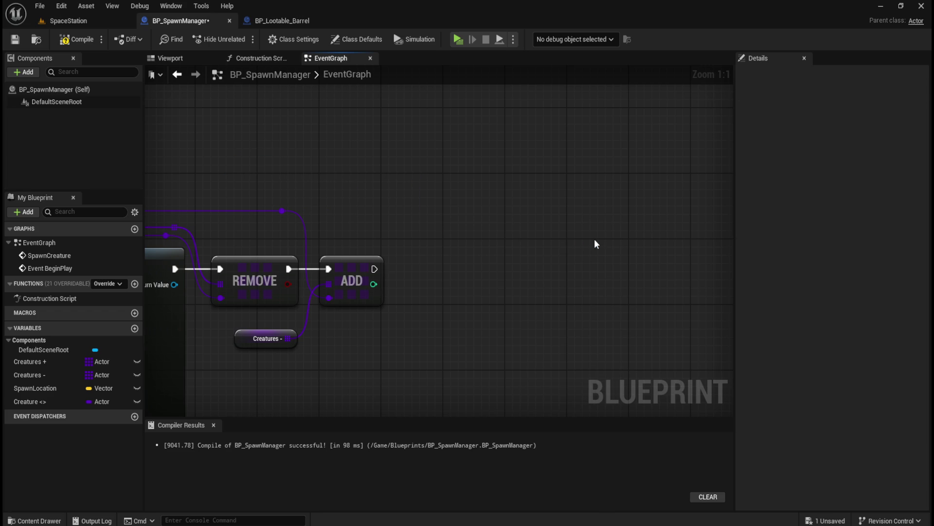
Recenter the graph on both node chains and save the cleaned blueprint
scroll(579, 243, "down", 4)
left_click_drag(469, 203, 611, 232)
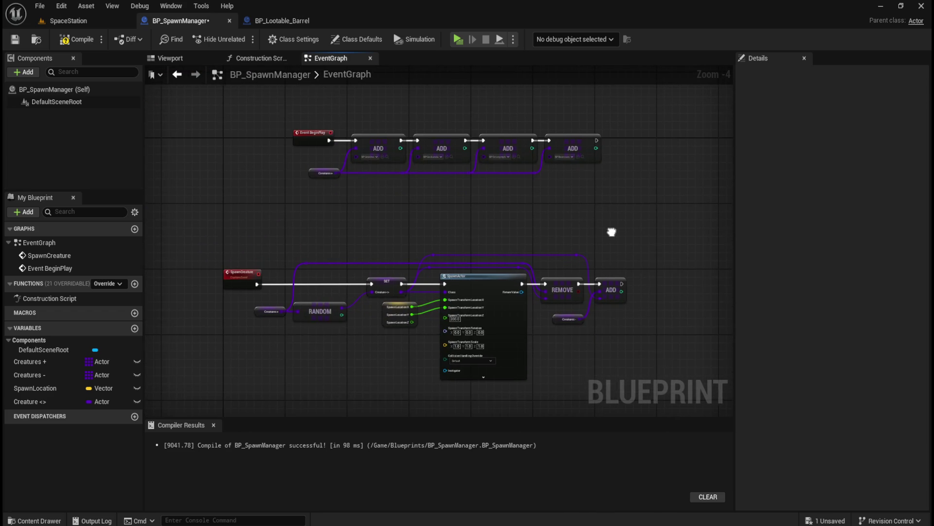
key("ctrl+s")
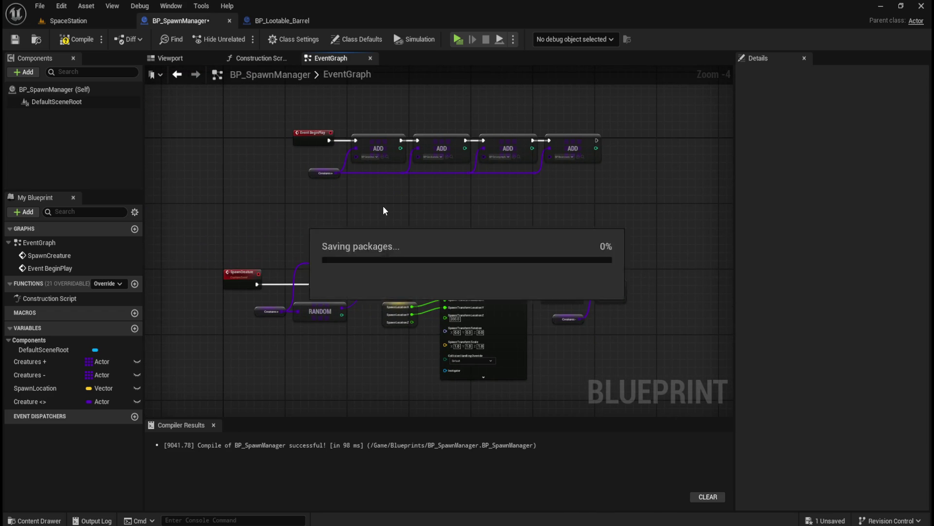
scroll(434, 119, "up", 2)
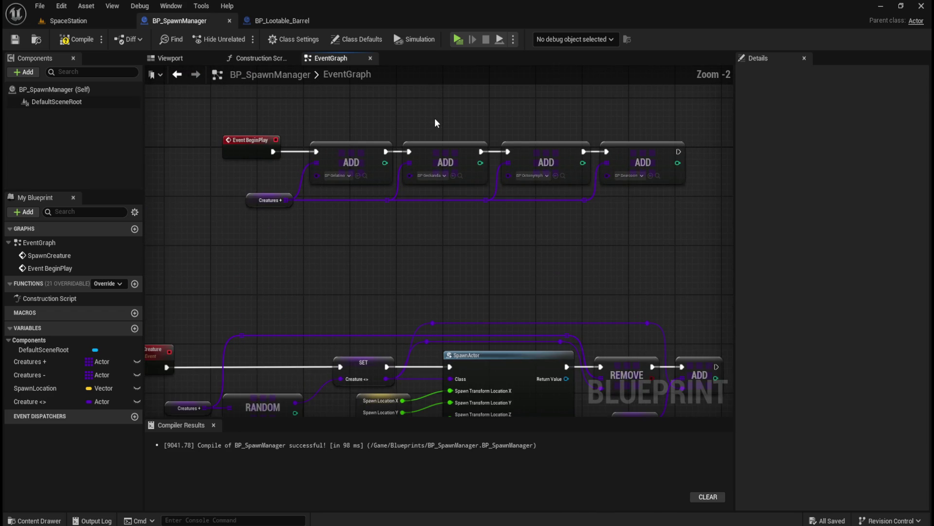
Wrap the BeginPlay ADD row in a comment titled 'Adds the four creatures to be rescued to an array, on game start'
mouse_move(215, 111)
left_mouse_down()
mouse_move(425, 180)
mouse_move(699, 243)
left_mouse_up()
type("c")
type("Ad")
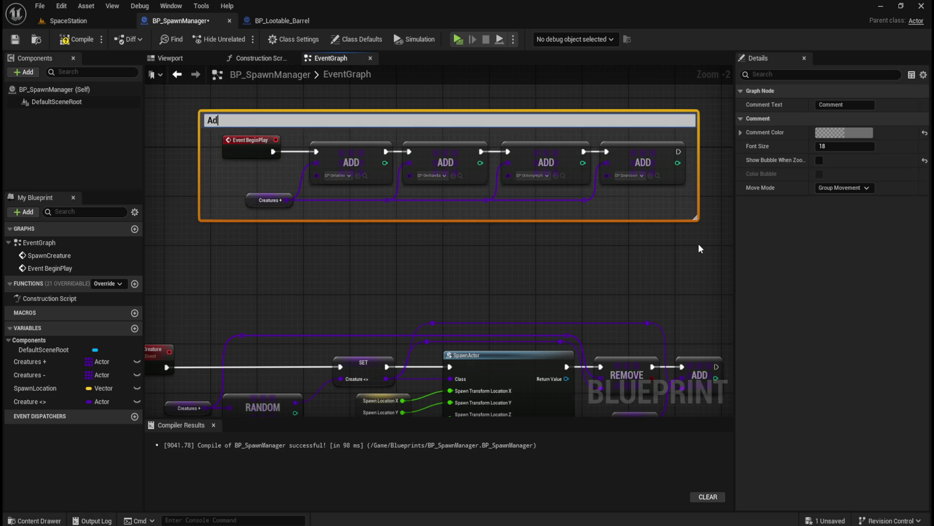
type(" the four c")
type("reatures to an ")
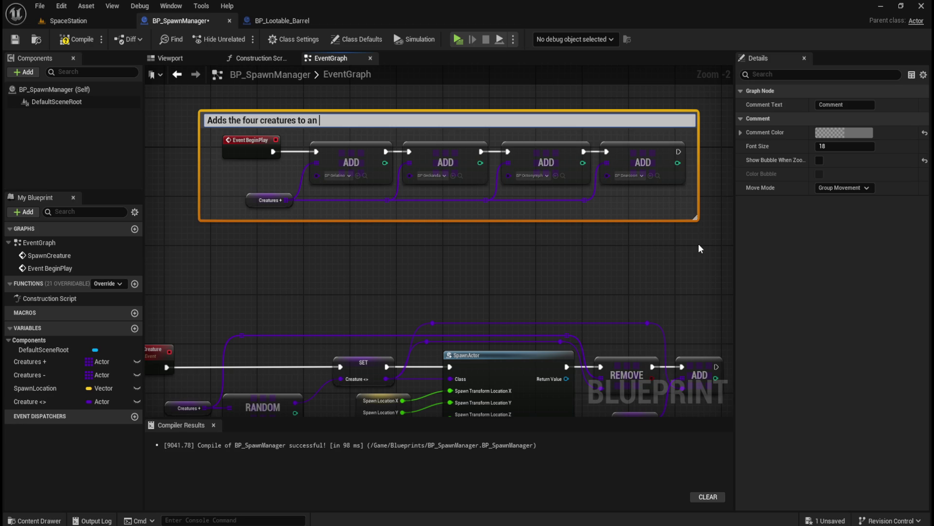
type("array")
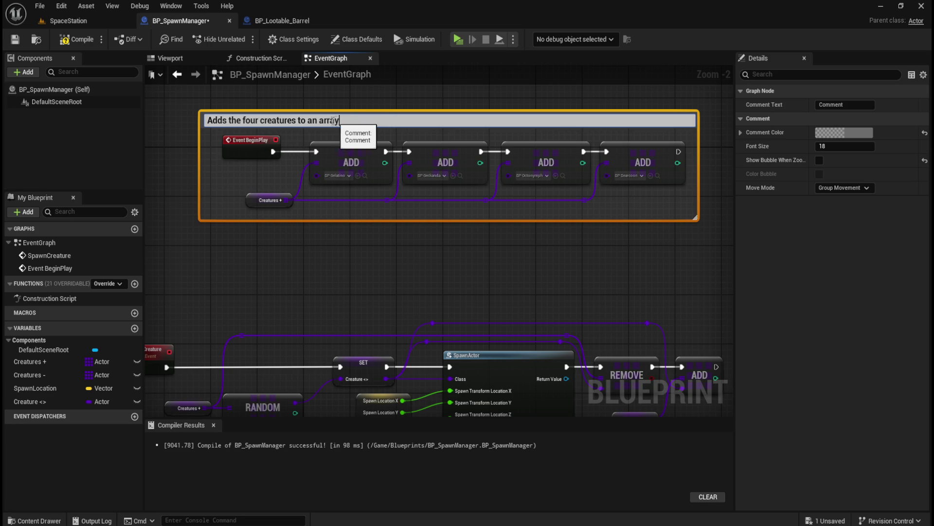
left_click(297, 120)
type("to be  rescued to")
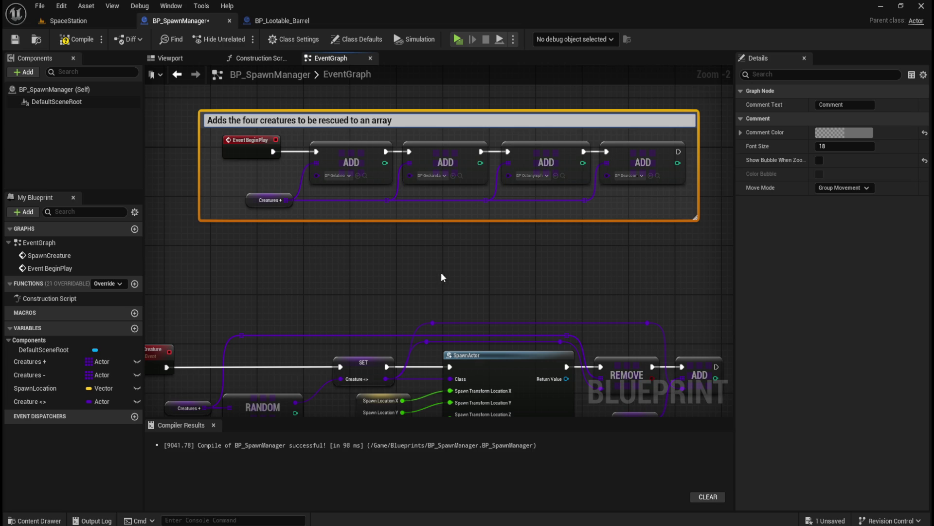
left_click(441, 272)
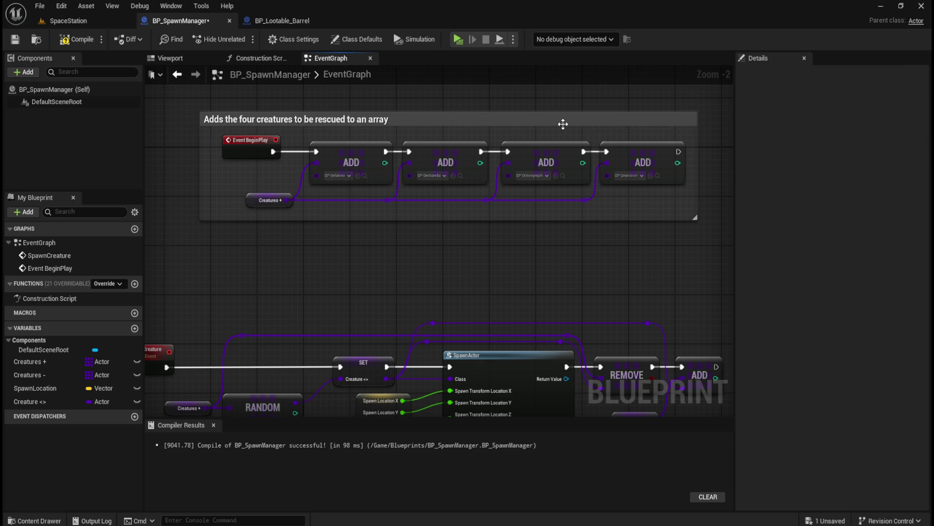
left_click(563, 124)
double_click(406, 119)
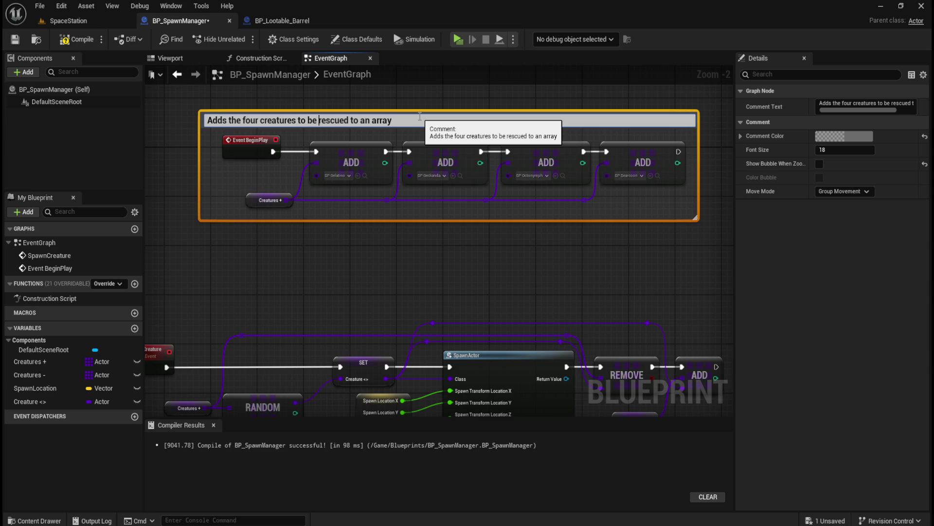
type(", on game st")
type("art")
key("Return")
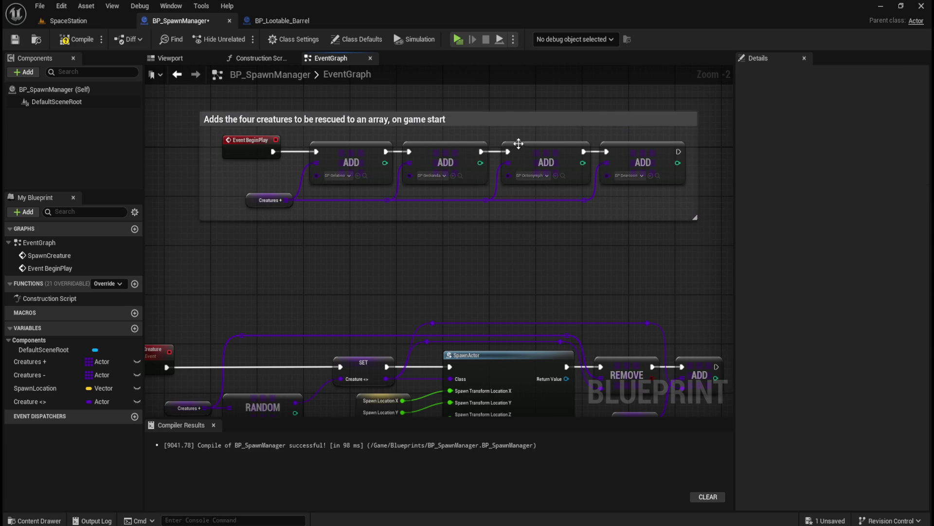
Set the comment's color to a fully opaque dark green
left_click(526, 124)
left_click(844, 143)
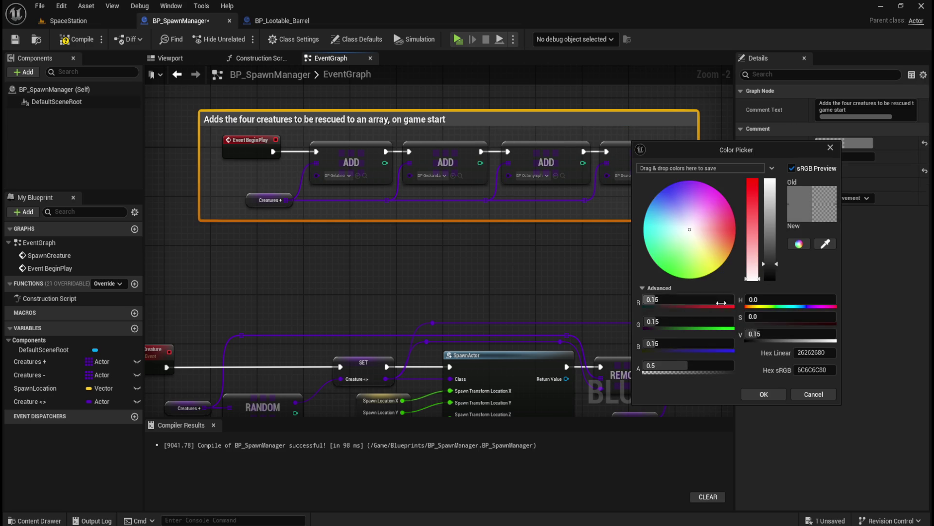
left_click_drag(688, 364, 732, 365)
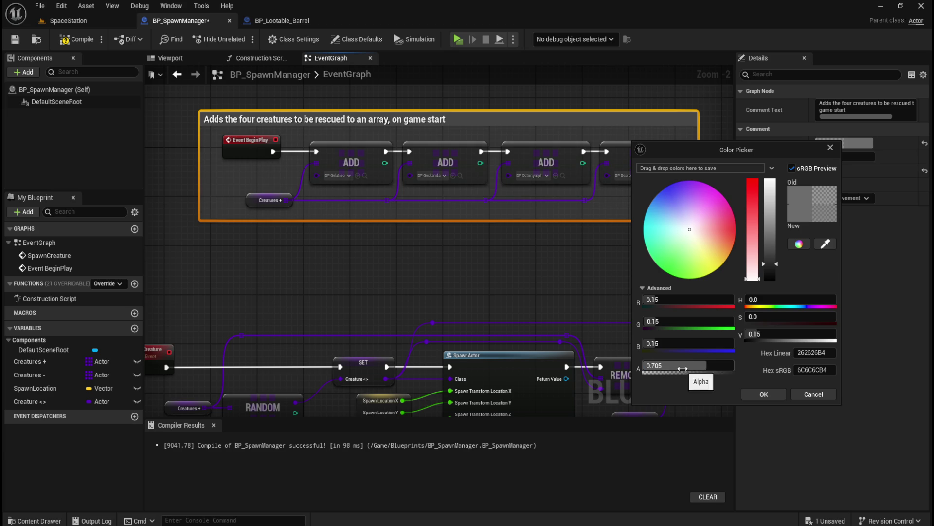
left_click(701, 365)
left_click(660, 268)
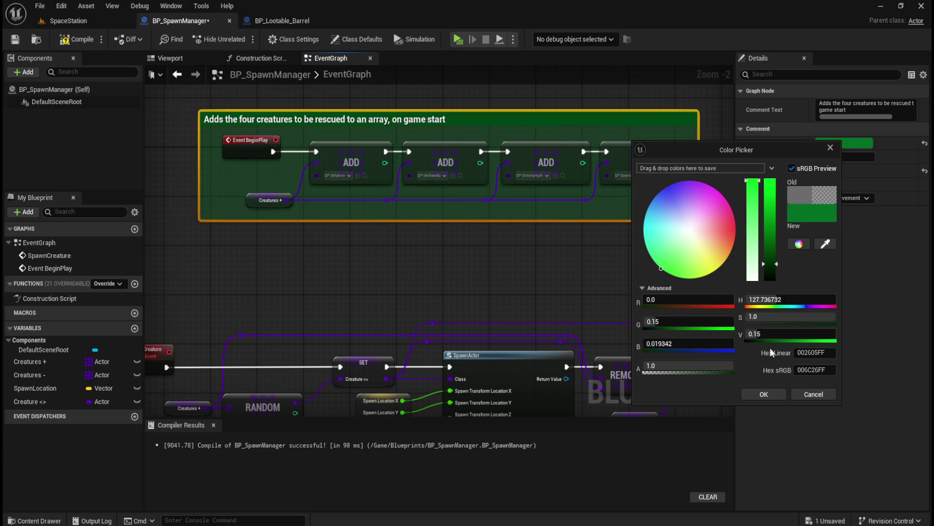
left_click(754, 393)
left_click(463, 264)
scroll(516, 272, "down", 3)
scroll(515, 272, "up", 1)
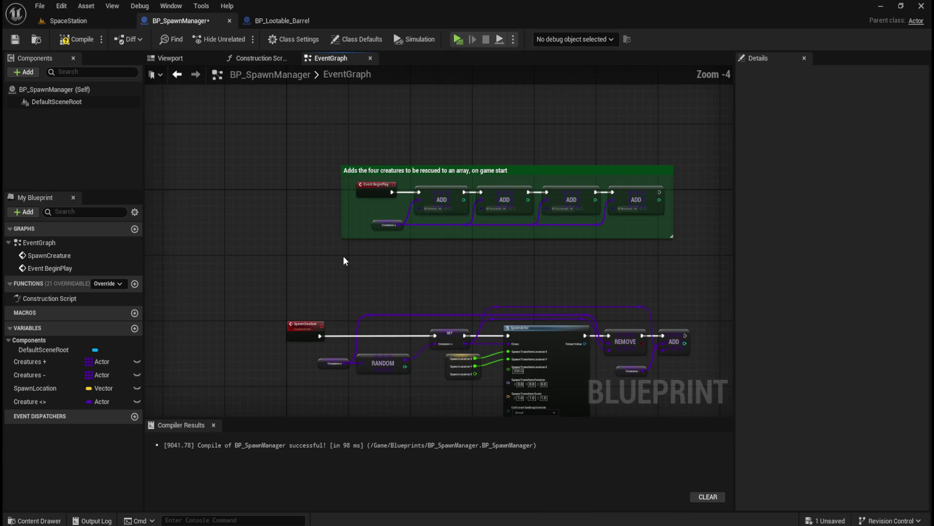
Nudge the green comment box slightly left and down
left_click_drag(594, 174, 541, 197)
left_click(434, 203)
scroll(416, 183, "up", 1)
scroll(432, 188, "down", 1)
scroll(500, 193, "up", 1)
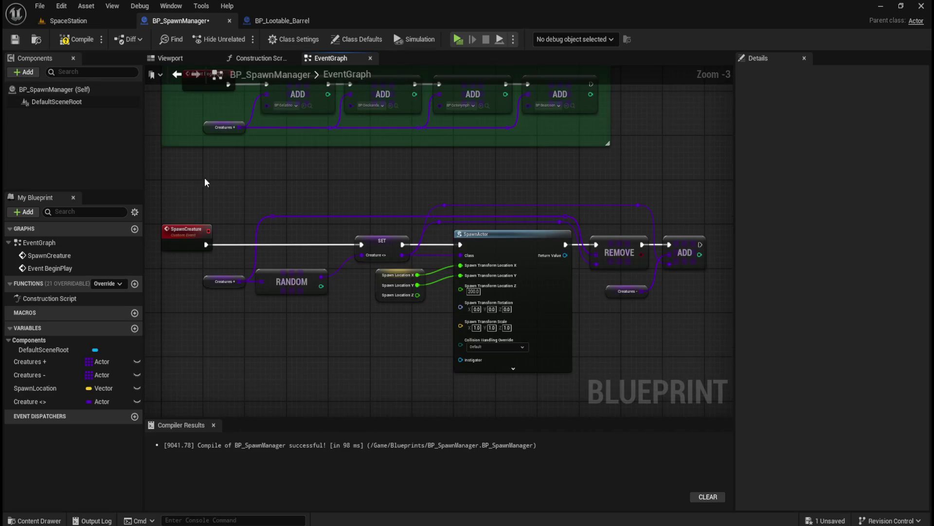
scroll(178, 194, "down", 1)
scroll(208, 158, "up", 1)
Wrap the SpawnCreature nodes in a comment 'Selects a random creature from the array, spawns creature, removes that creature type'
mouse_move(157, 158)
left_mouse_down()
mouse_move(664, 322)
mouse_move(715, 376)
mouse_move(702, 363)
mouse_move(687, 368)
left_mouse_up()
key("c")
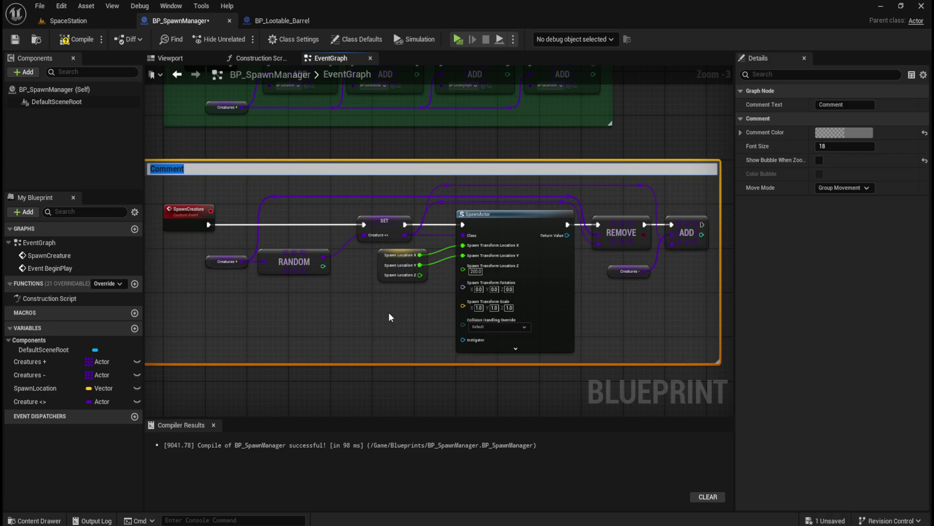
type("Selects a random cr")
type("eature ")
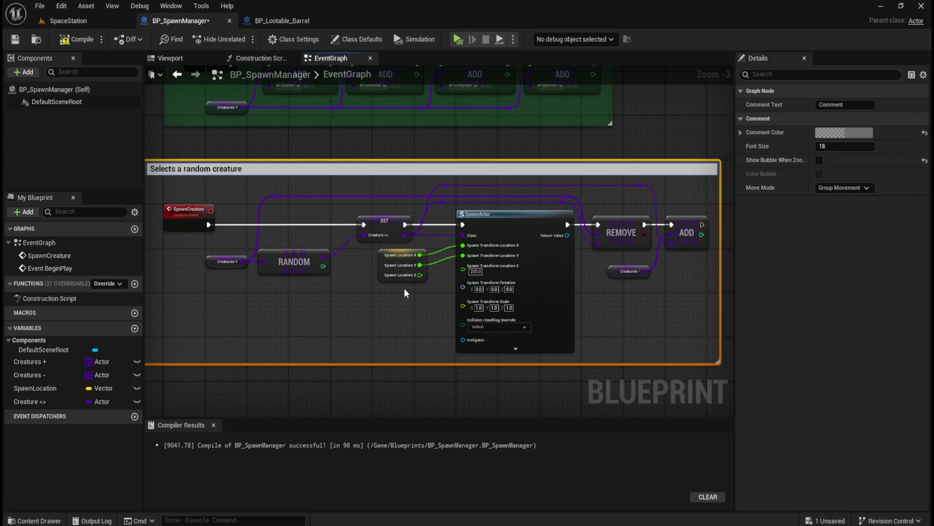
type("from the array, spa")
type("wns creature, ")
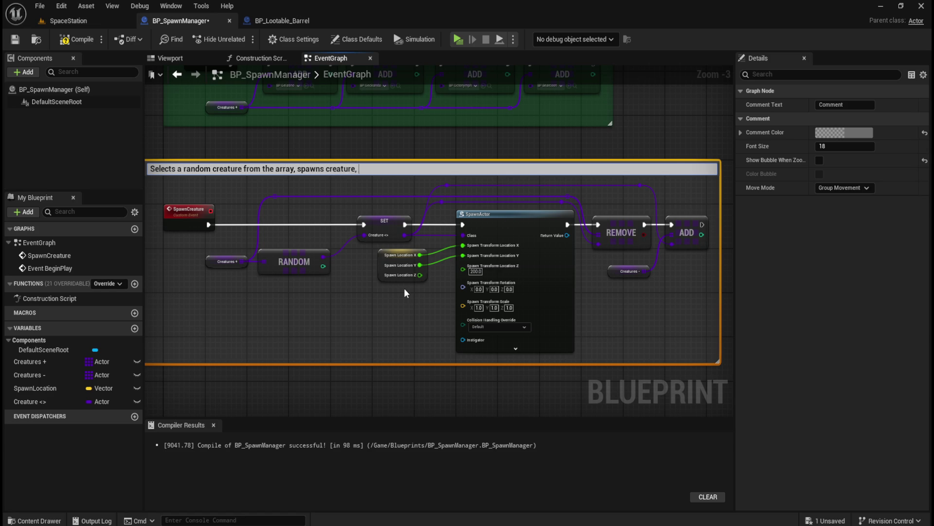
type("removes that creatur")
type("e type from ")
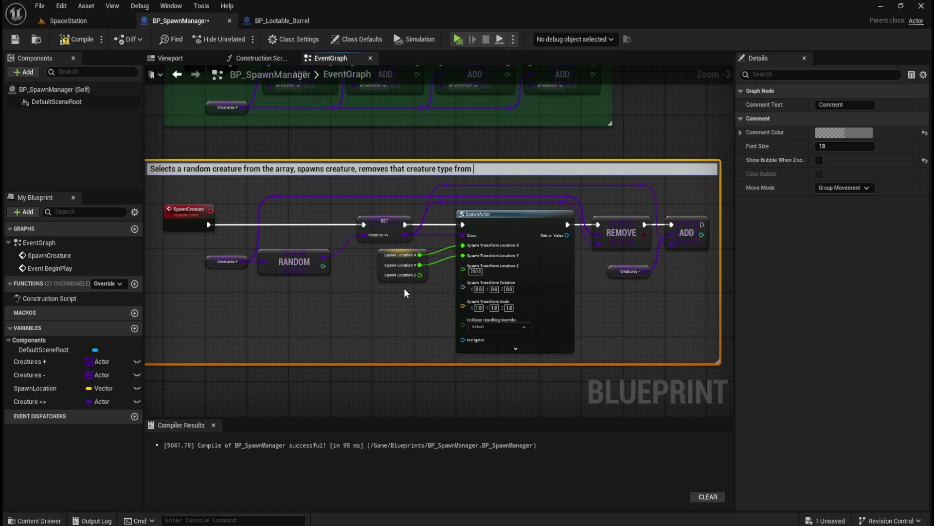
type("available spawn pool, to una")
type("vailable spawn p")
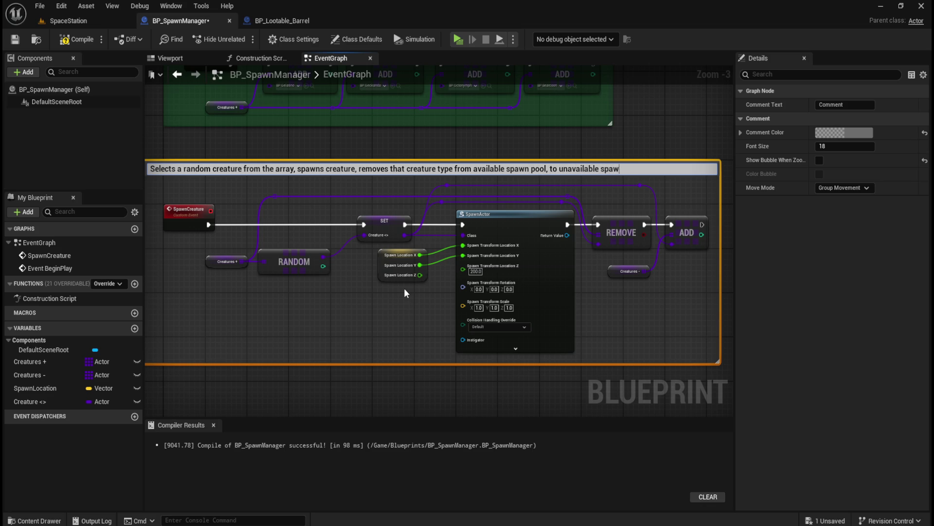
type("ool")
key("Return")
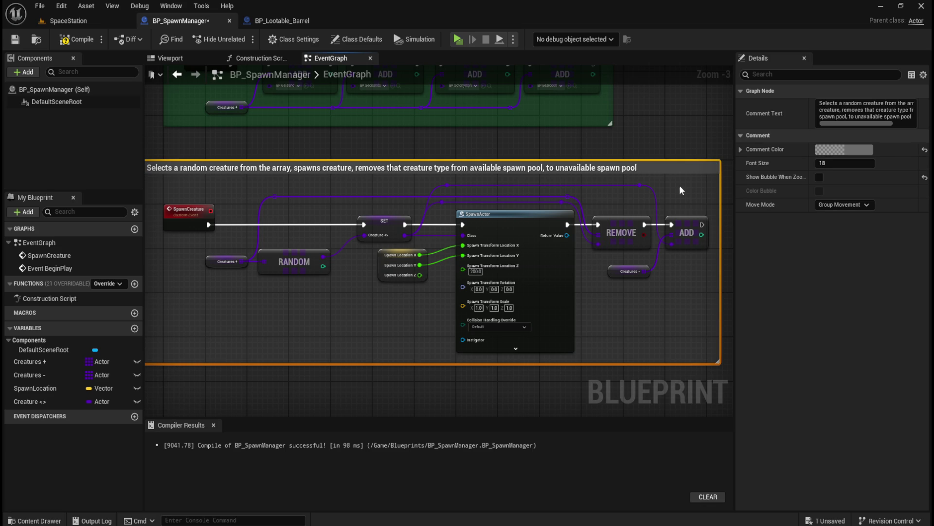
Set the new comment's color to an opaque bright yellow
left_click(844, 149)
left_click(713, 277)
left_click(766, 273)
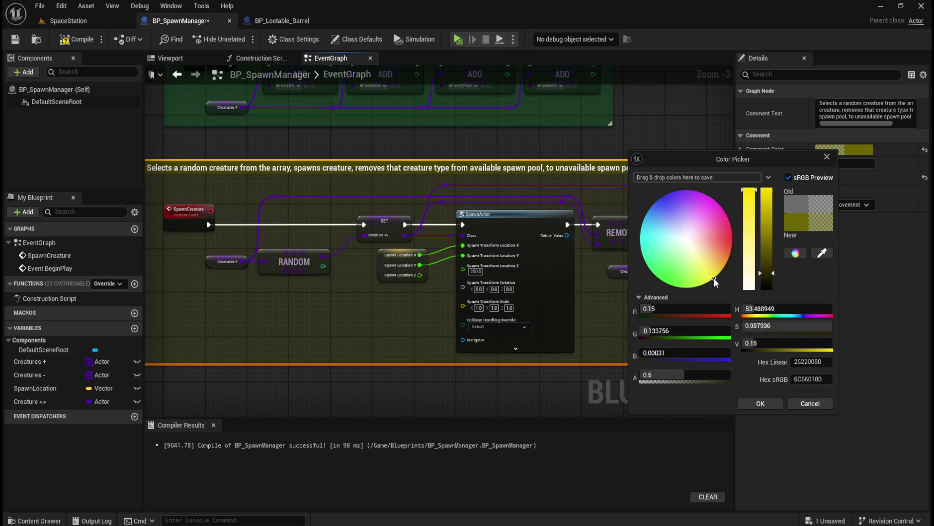
left_click_drag(766, 273, 767, 220)
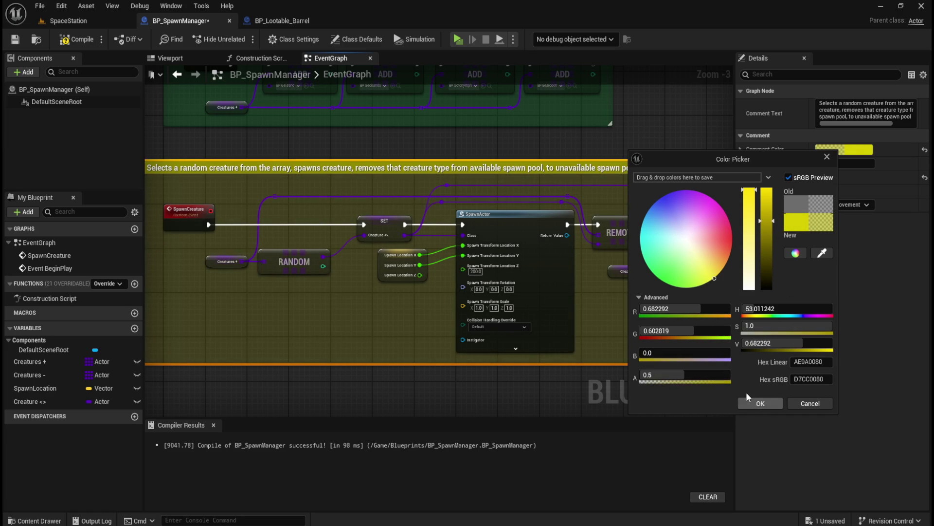
left_click_drag(691, 377, 732, 375)
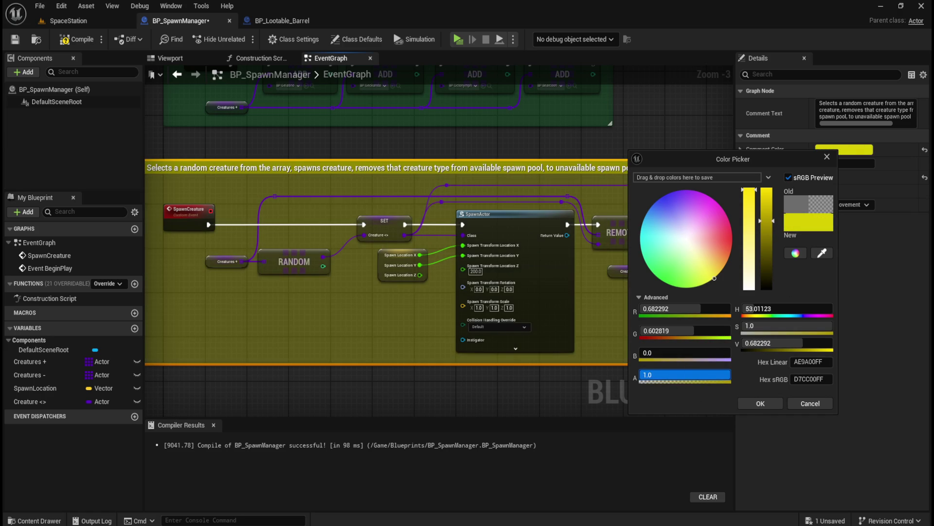
left_click(760, 403)
left_click(553, 136)
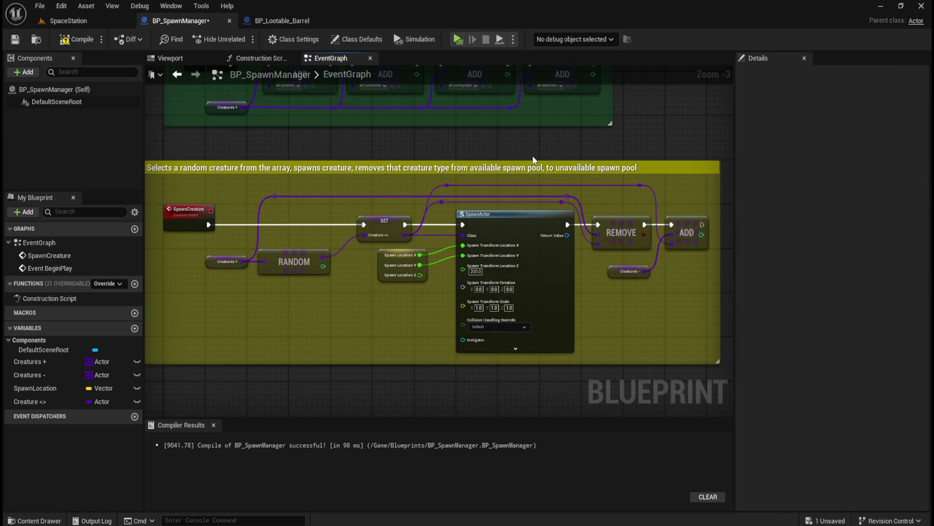
scroll(532, 152, "down", 1)
scroll(314, 120, "up", 1)
Line the yellow comment box up beneath the green one
mouse_move(629, 202)
left_mouse_down()
mouse_move(735, 194)
mouse_move(554, 152)
mouse_move(632, 194)
left_mouse_up()
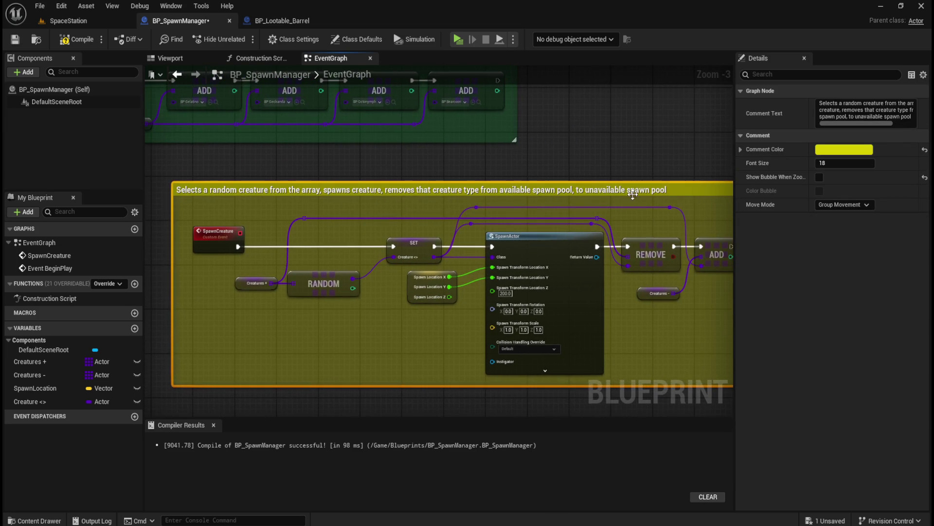
mouse_move(709, 191)
left_mouse_down()
mouse_move(82, 185)
mouse_move(634, 200)
mouse_move(82, 190)
mouse_move(577, 203)
mouse_move(749, 192)
mouse_move(562, 171)
left_mouse_up()
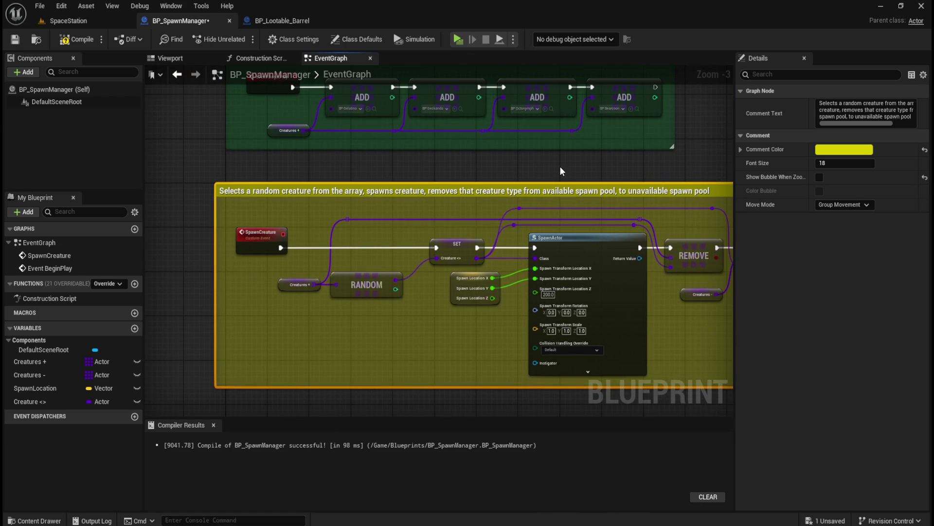
left_click(561, 168)
scroll(561, 168, "down", 2)
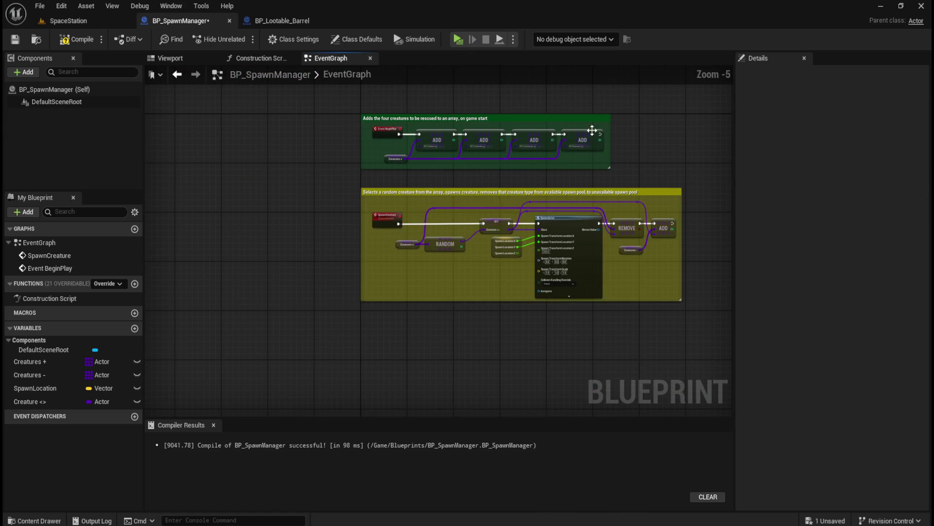
scroll(431, 106, "up", 1)
Compile and save BP_SpawnManager, then return to the SpaceStation level
left_click(70, 39)
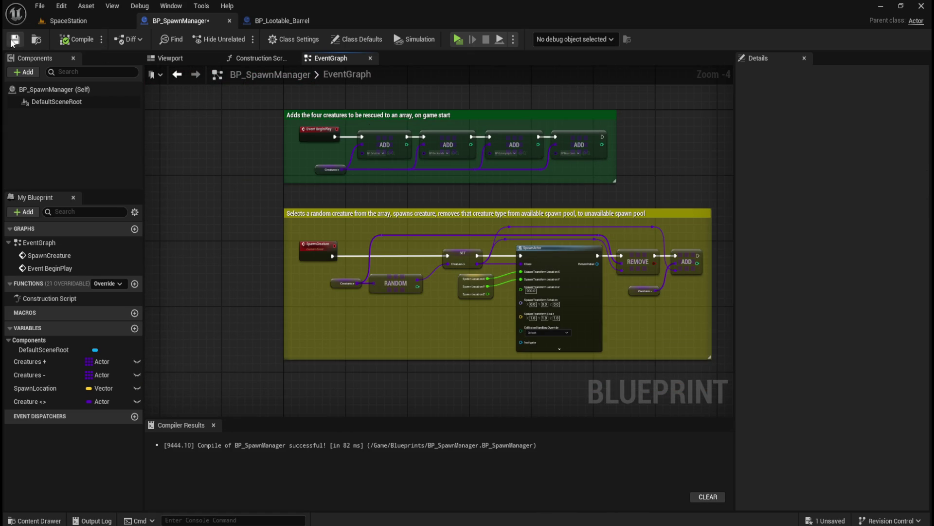
left_click(14, 41)
left_click(73, 20)
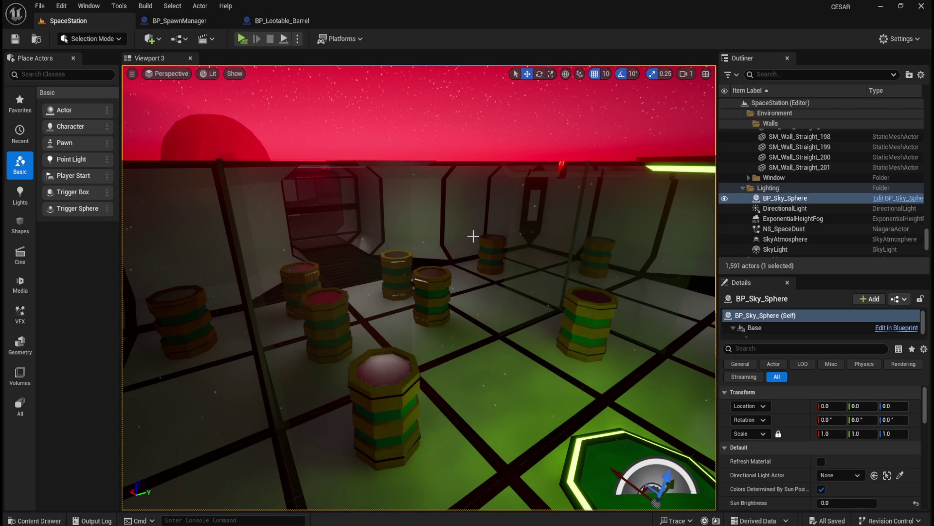
mouse_move(469, 236)
left_mouse_down()
mouse_move(469, 140)
mouse_move(460, 254)
left_mouse_up()
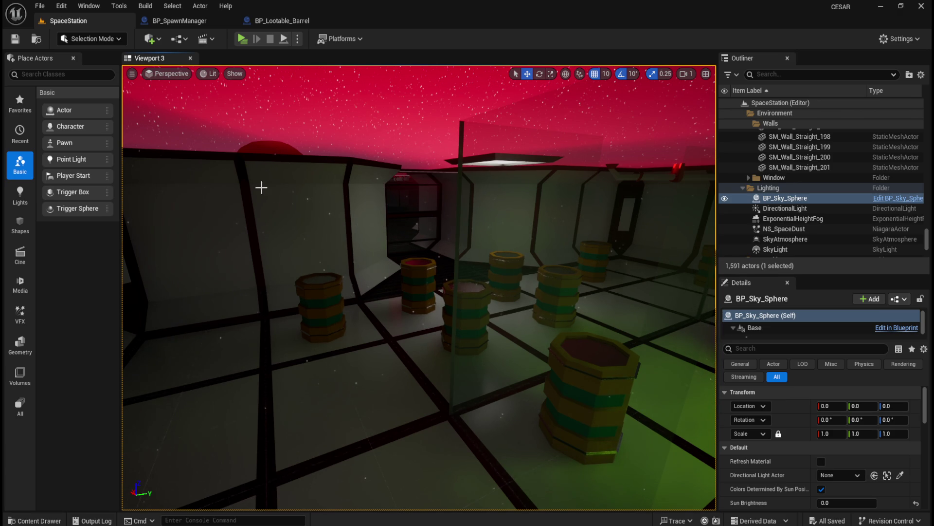
left_click(247, 42)
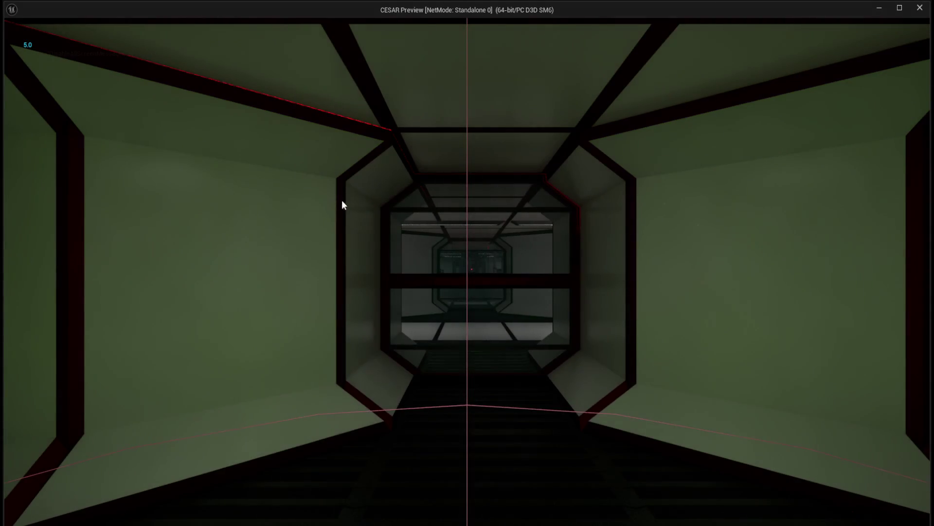
Walk forward from the corridor into the barrel room until standing beside a striped barrel
key("w")
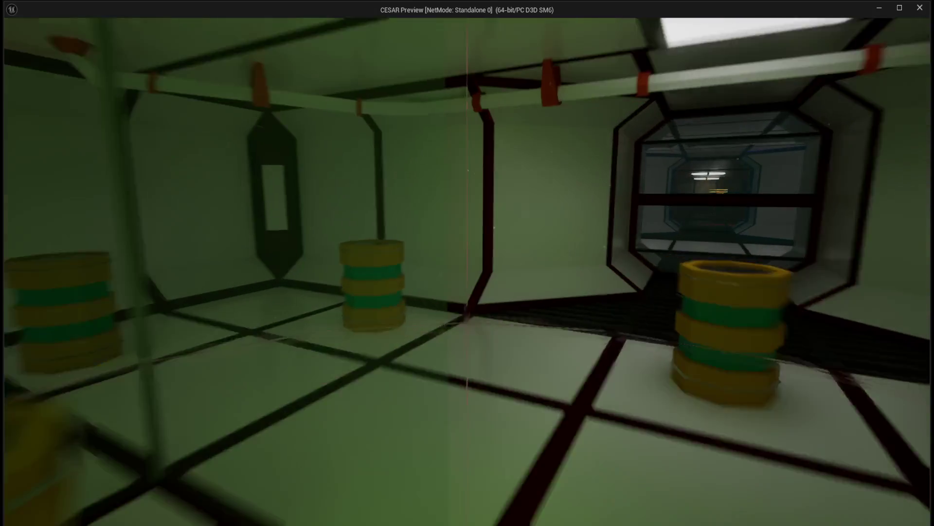
key("w")
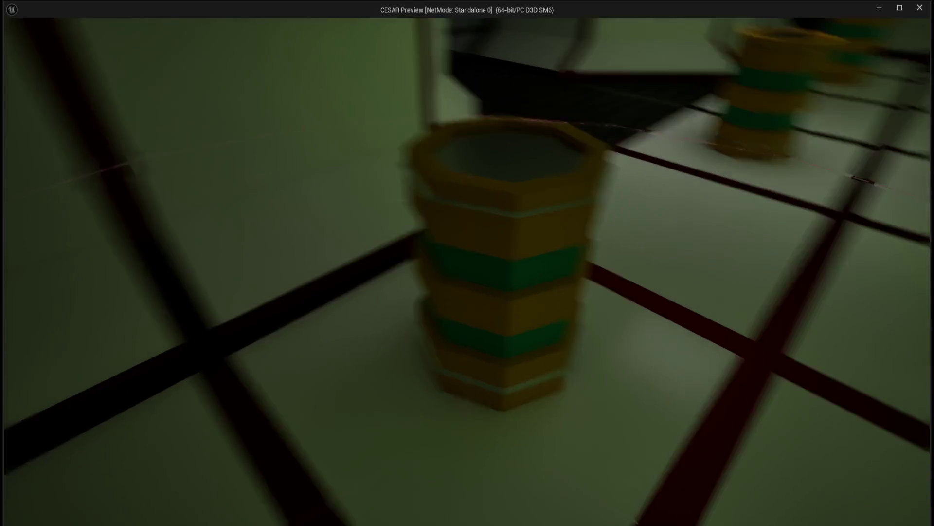
key("w")
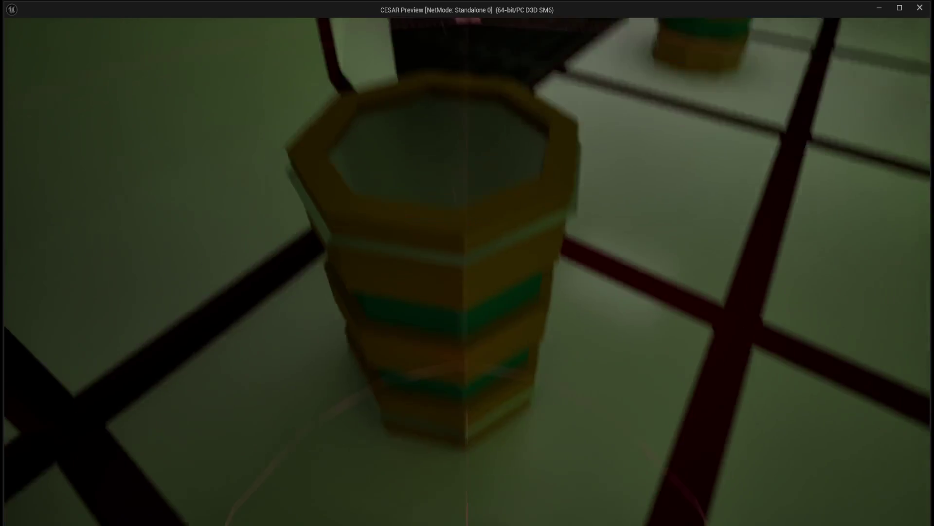
key("w")
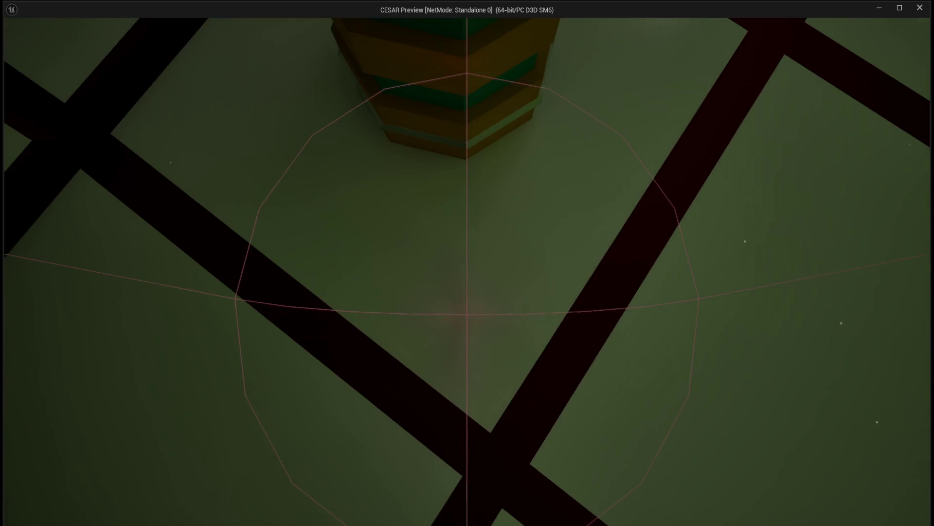
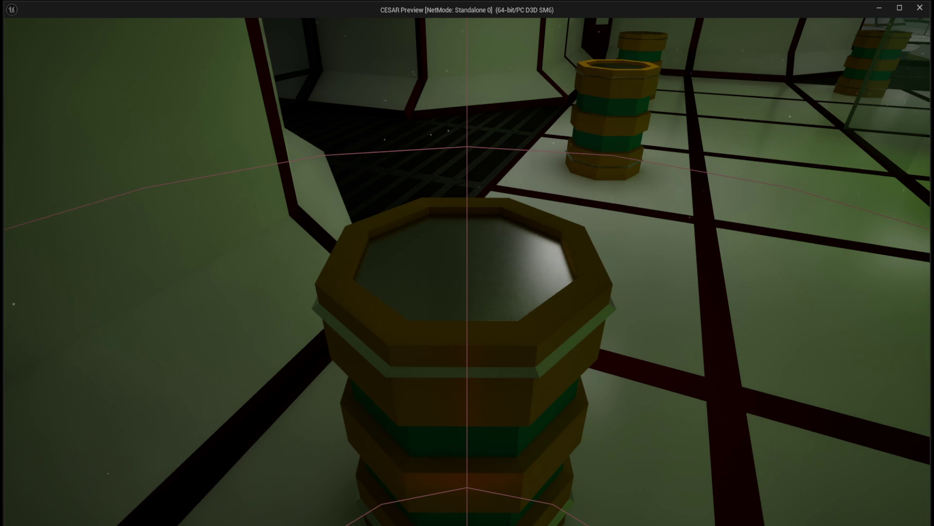
Stop the play session and add a Get SpawnLocation node to the BP_SpawnManager graph
key("Escape")
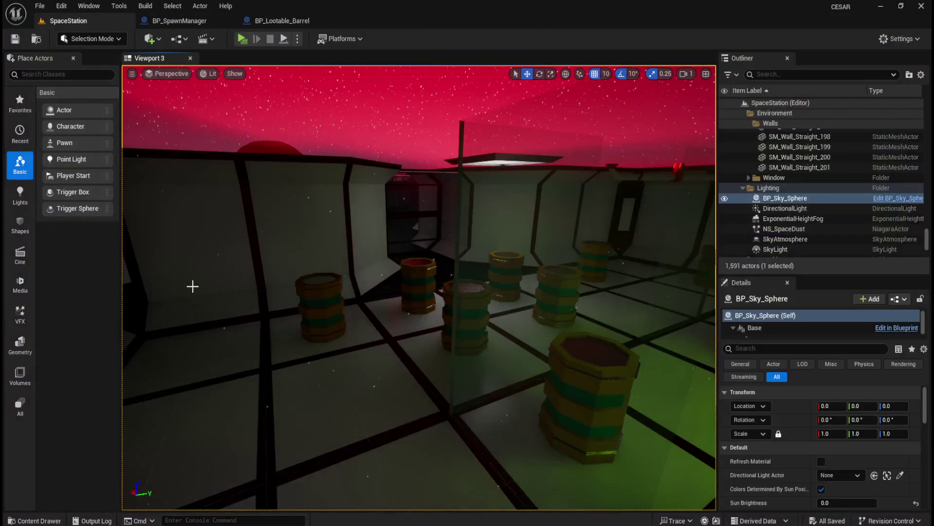
left_click(187, 19)
scroll(578, 354, "up", 2)
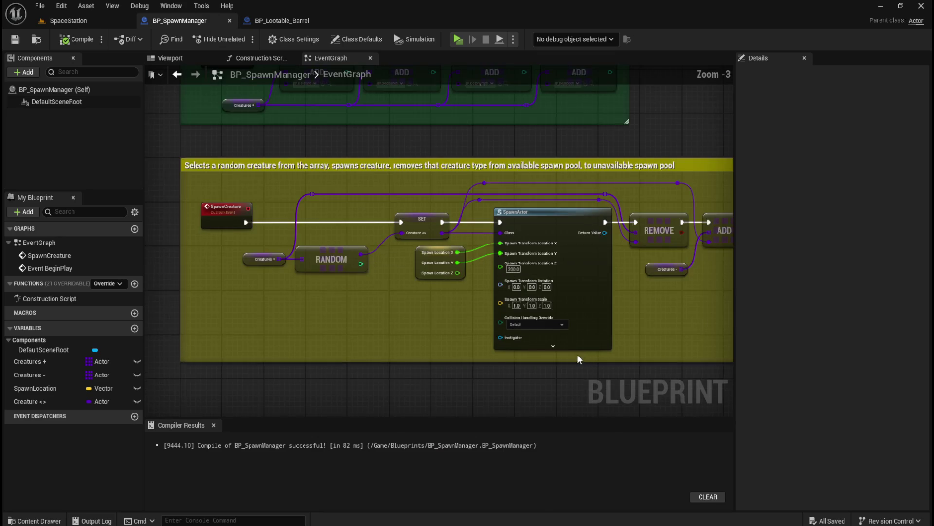
scroll(576, 270, "up", 2)
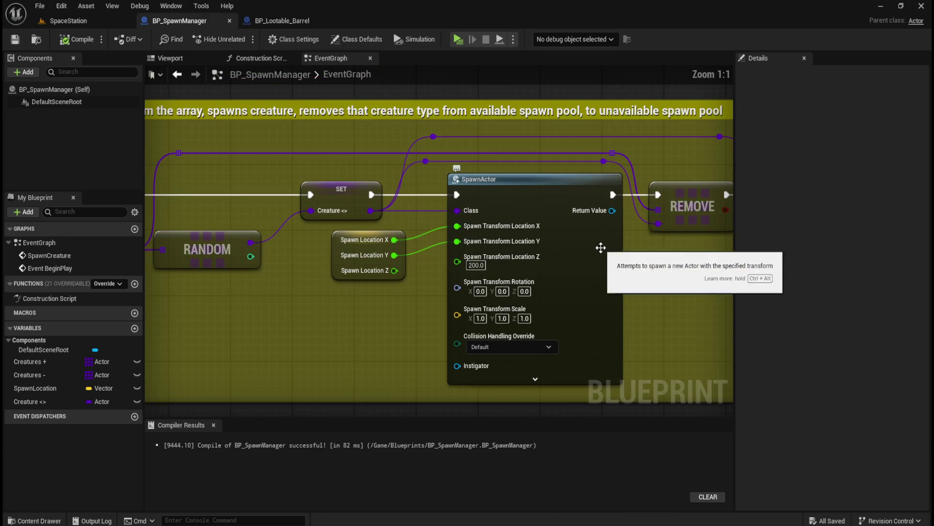
left_click_drag(28, 392, 323, 302)
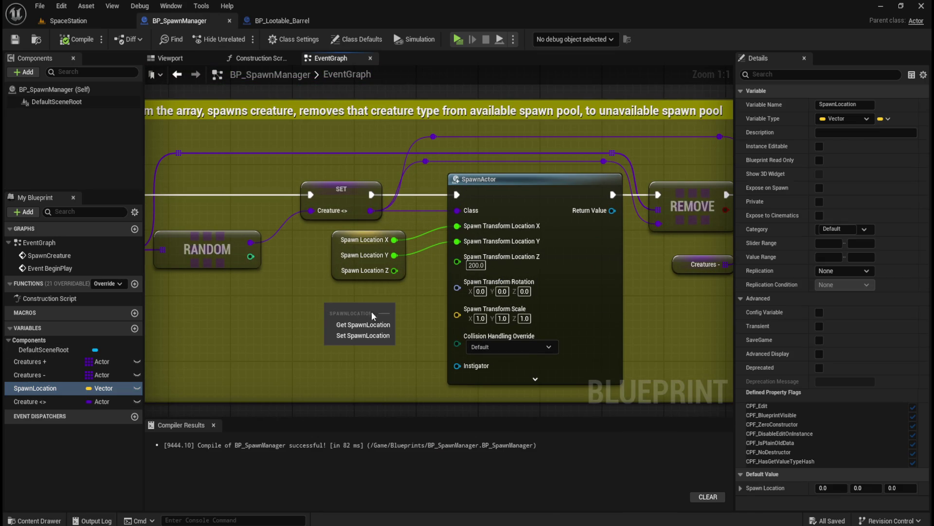
left_click(345, 324)
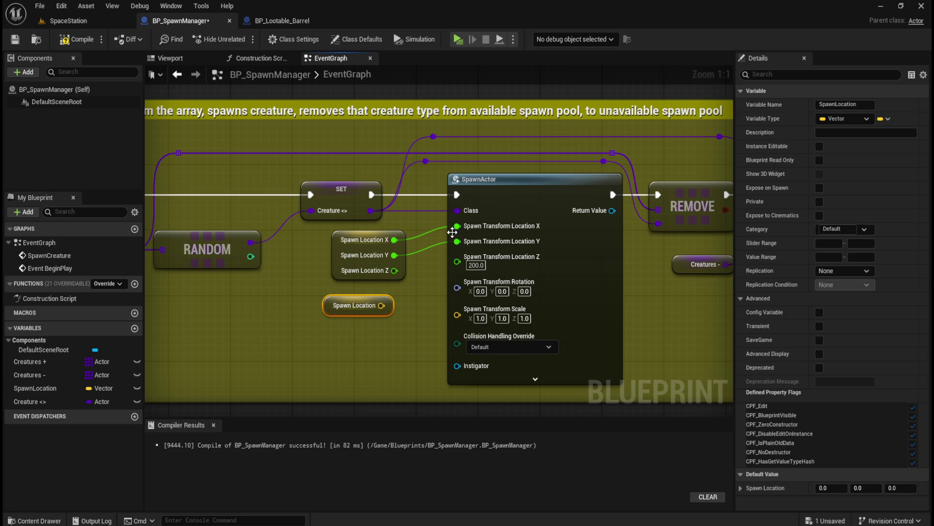
Recombine SpawnActor's location pin into one vector and wire SpawnLocation into it
left_click(456, 226, "alt")
left_click(457, 255, "alt")
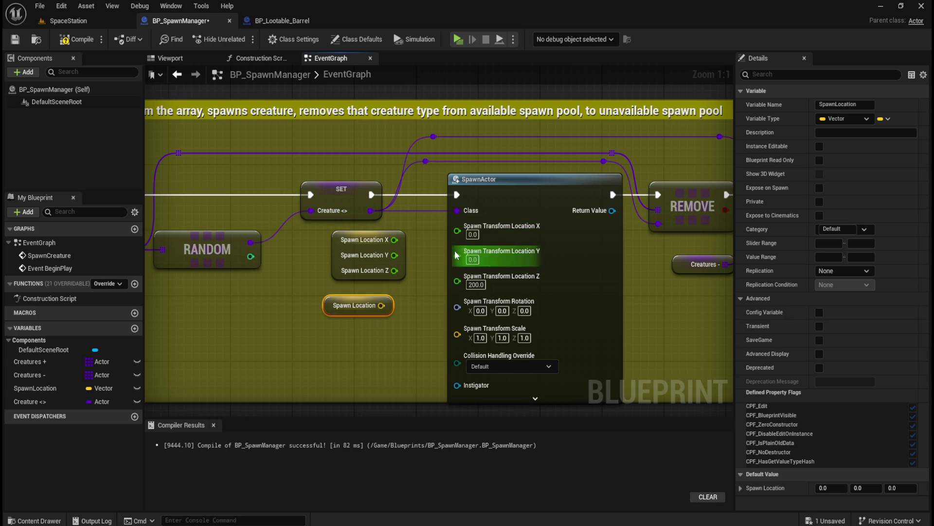
right_click(504, 234)
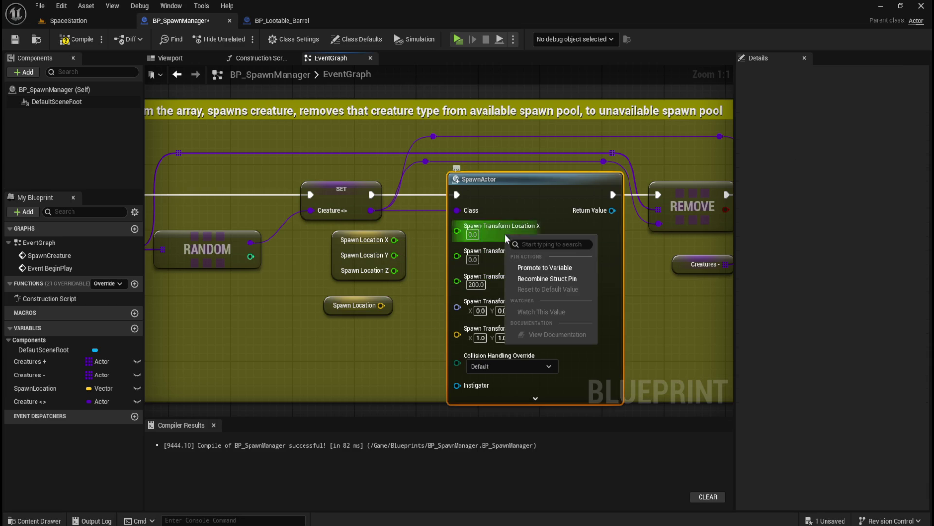
left_click(547, 278)
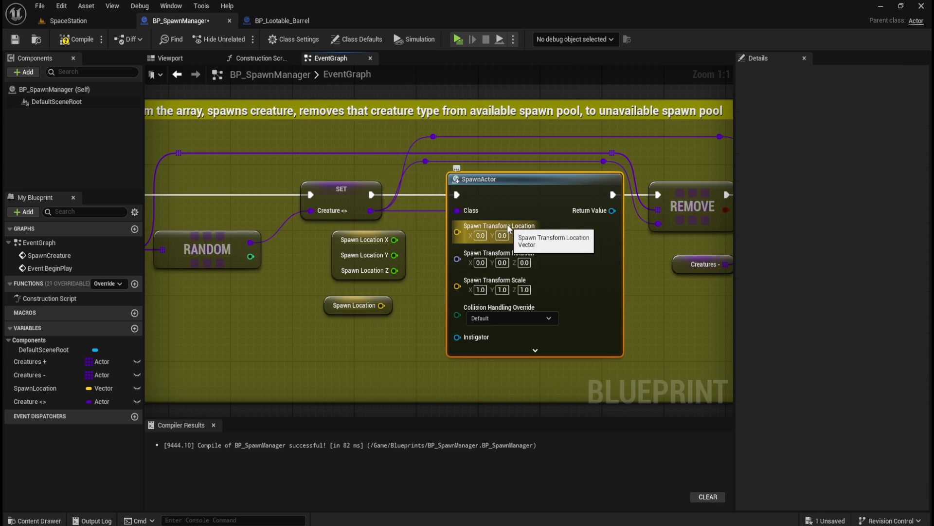
mouse_move(382, 305)
left_mouse_down()
mouse_move(453, 249)
mouse_move(457, 228)
left_mouse_up()
left_click(457, 227, "alt")
mouse_move(382, 306)
left_mouse_down()
mouse_move(450, 255)
mouse_move(459, 233)
left_mouse_up()
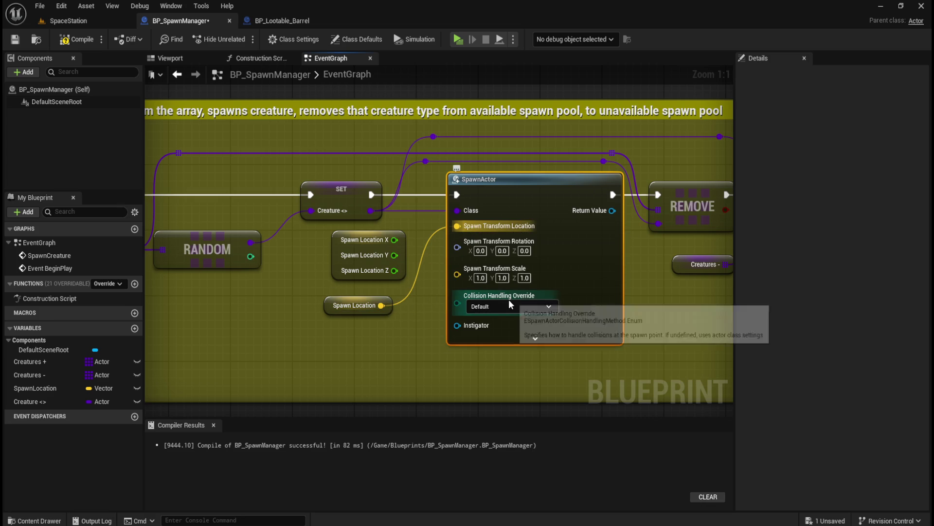
Set SpawnActor's Collision Handling Override to Try To Adjust Location, But Always Spawn and compile
key("ctrl+s")
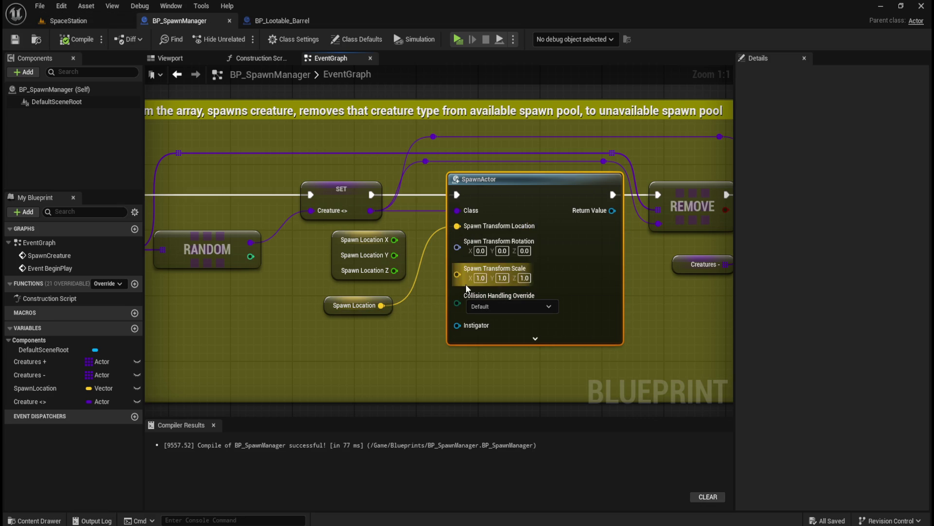
left_click(488, 306)
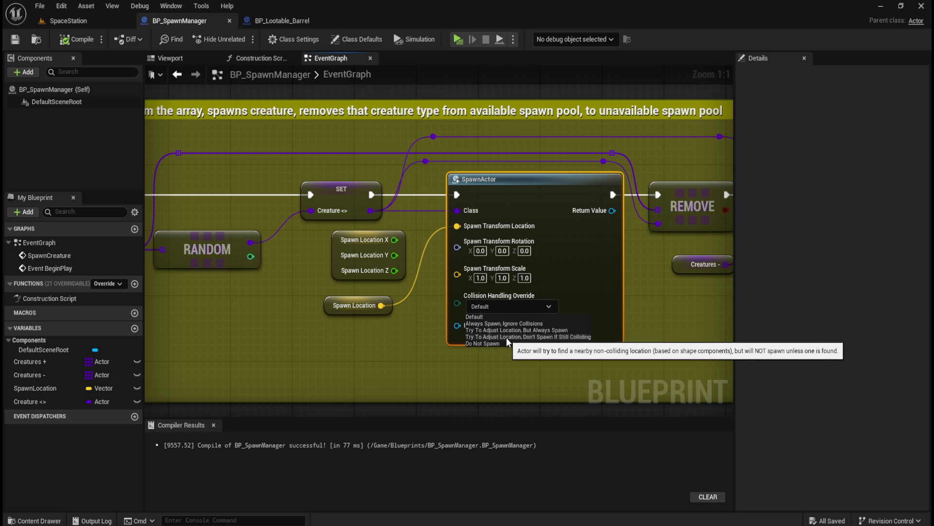
left_click(537, 329)
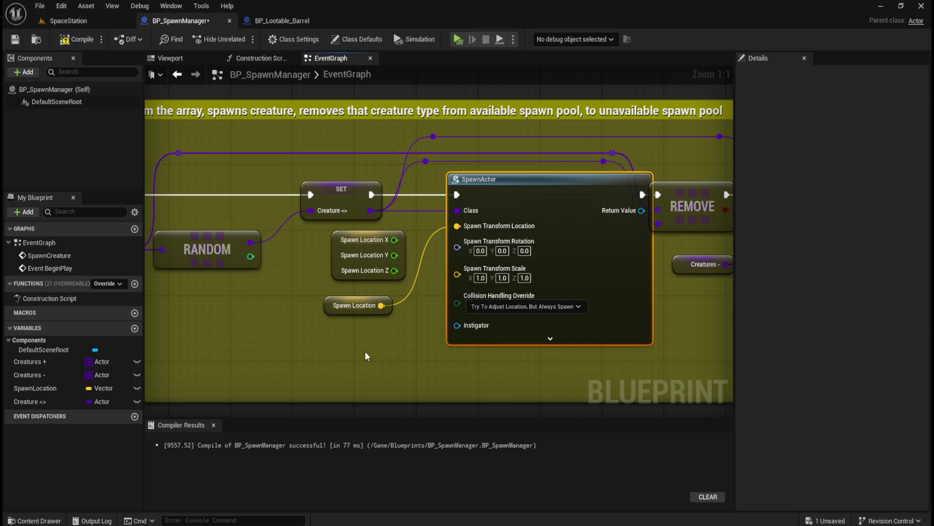
left_click(556, 313)
left_click(551, 317)
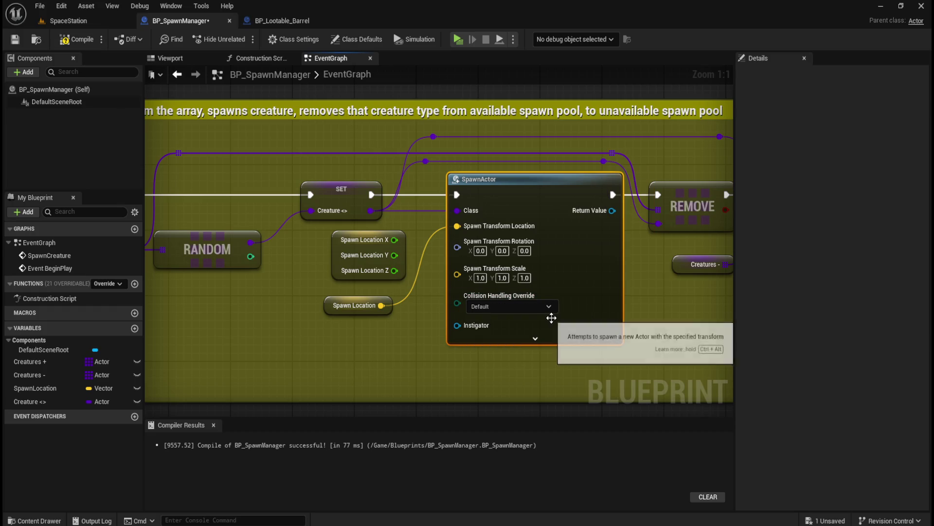
left_click(521, 307)
left_click(517, 331)
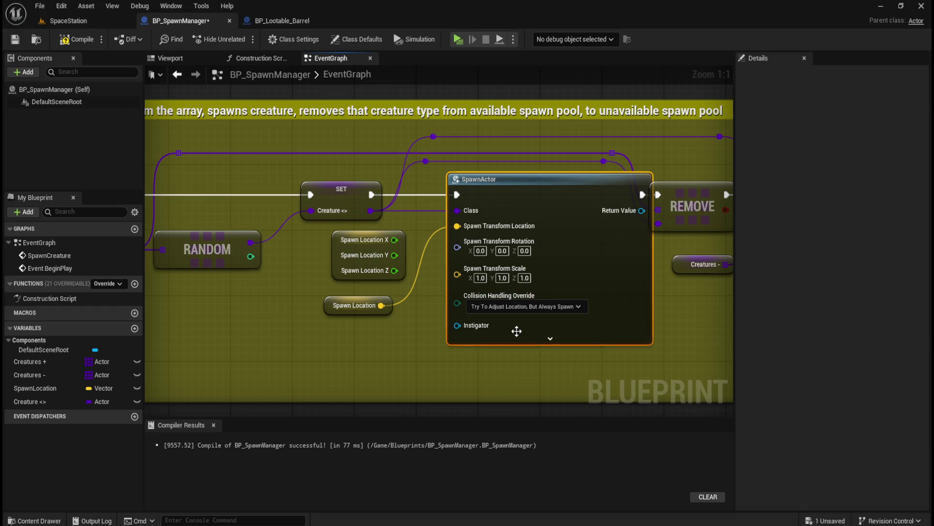
left_click(73, 39)
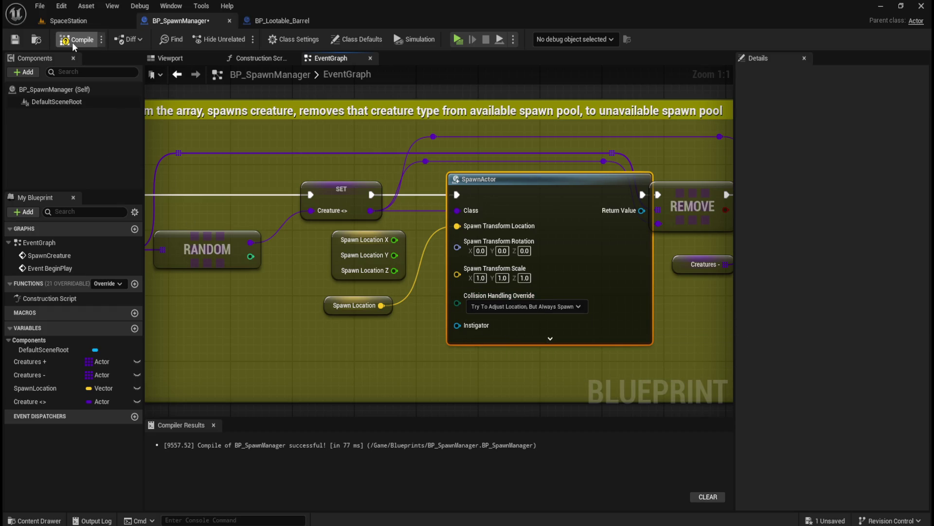
left_click(94, 19)
Look over the BP_Lootable_Barrel graph, then start a play test of the SpaceStation level
left_click(272, 21)
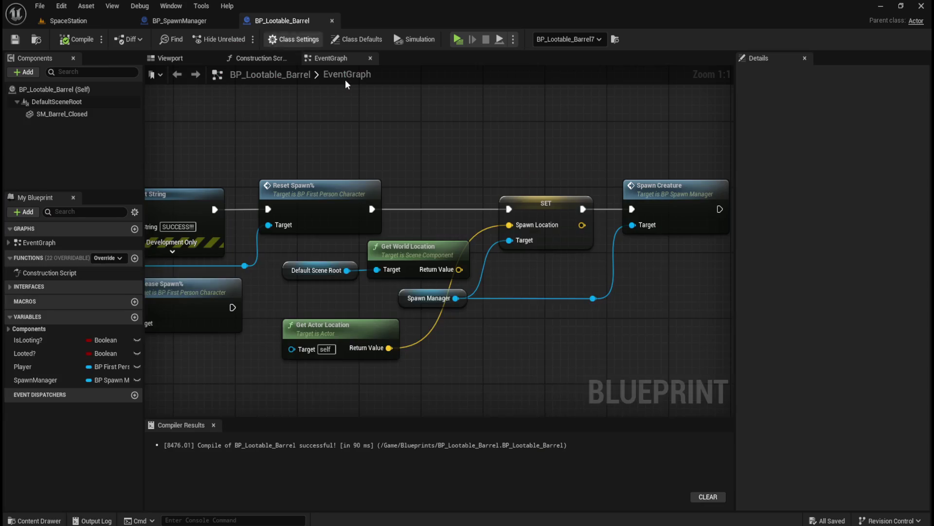
scroll(472, 227, "down", 1)
scroll(414, 185, "down", 3)
scroll(297, 204, "up", 6)
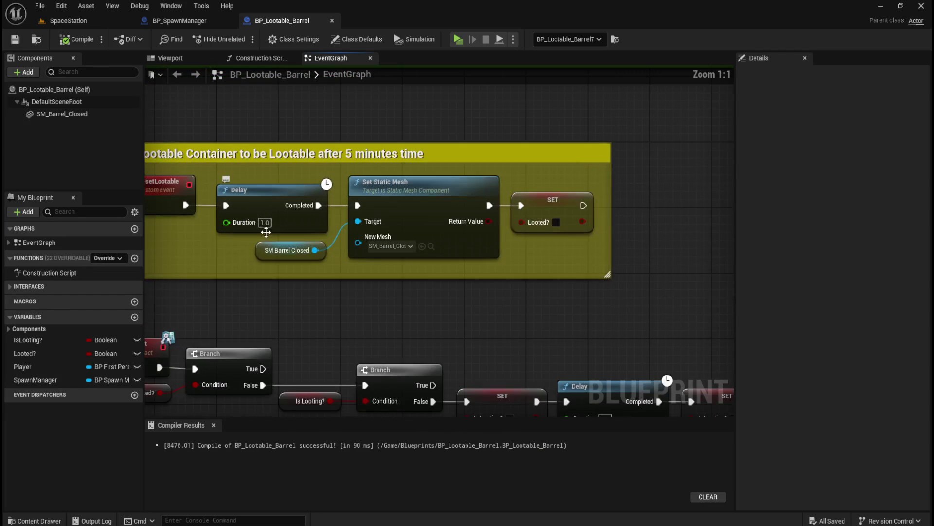
left_click(80, 19)
left_click(246, 39)
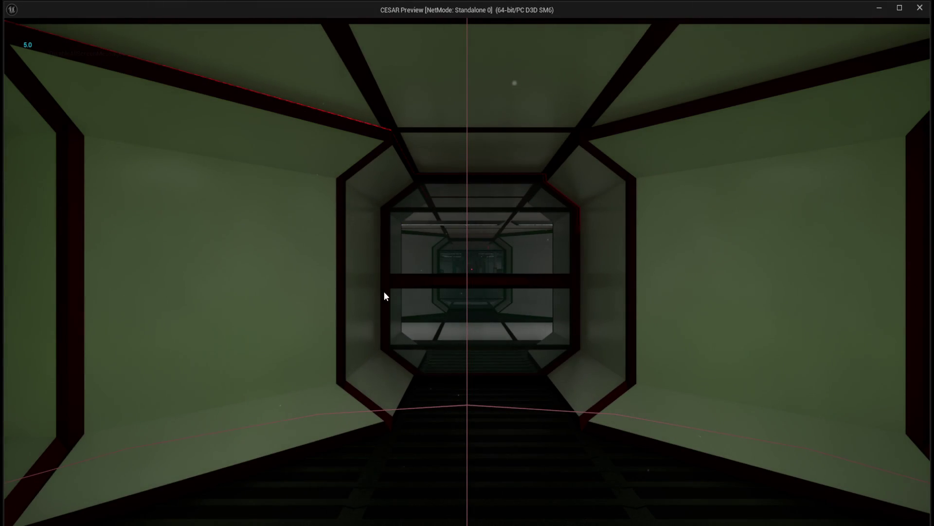
Walk around the barrel room inspecting and looting barrels, then end the play session
key("w")
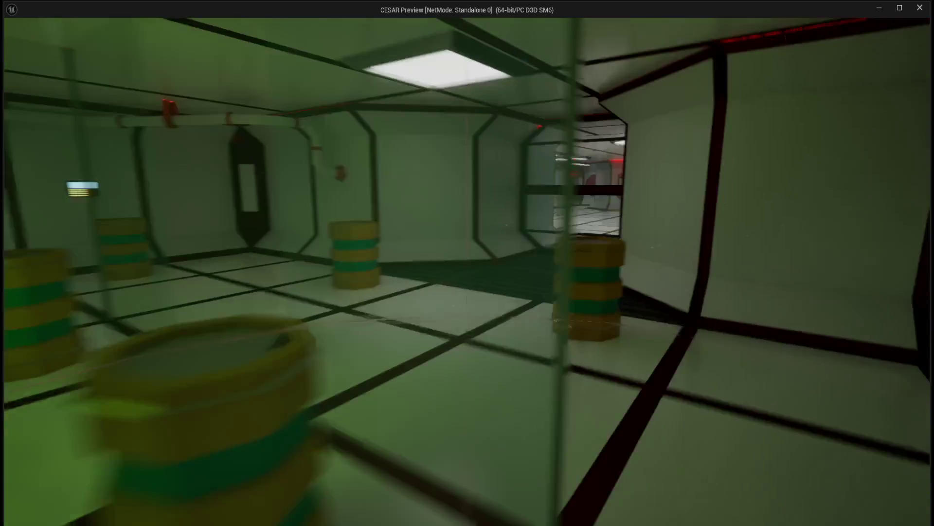
key("w")
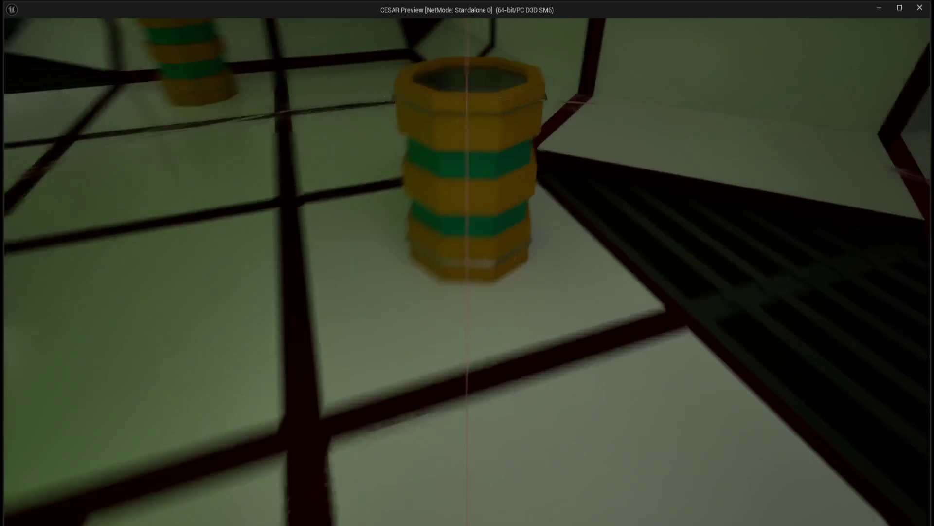
key("w")
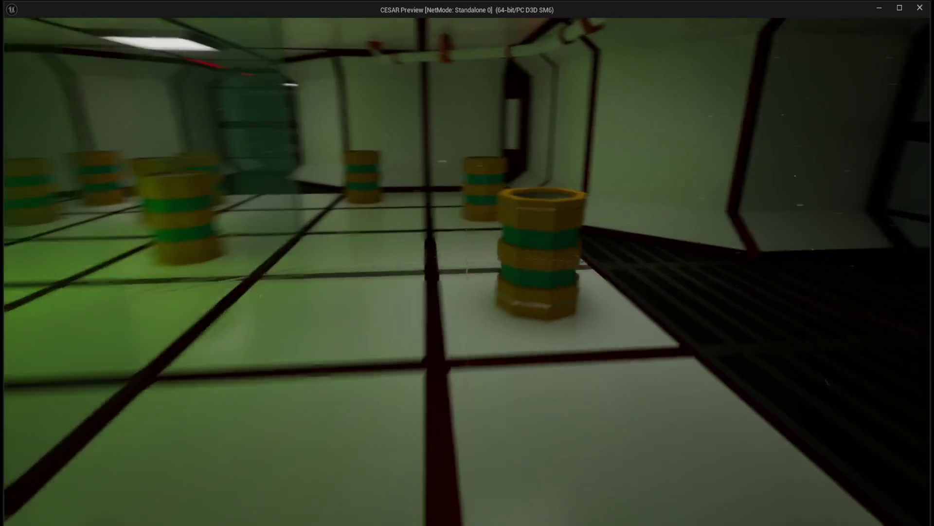
key("w")
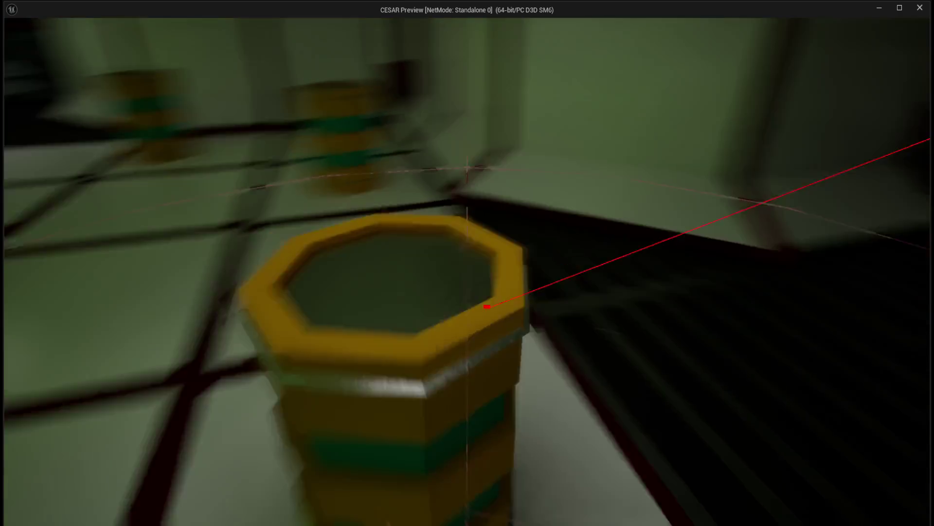
key("w")
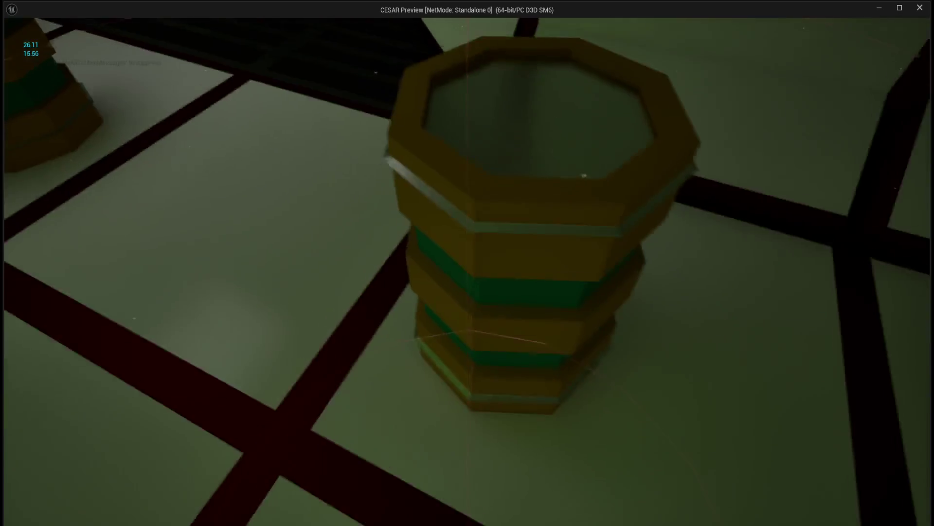
key("w")
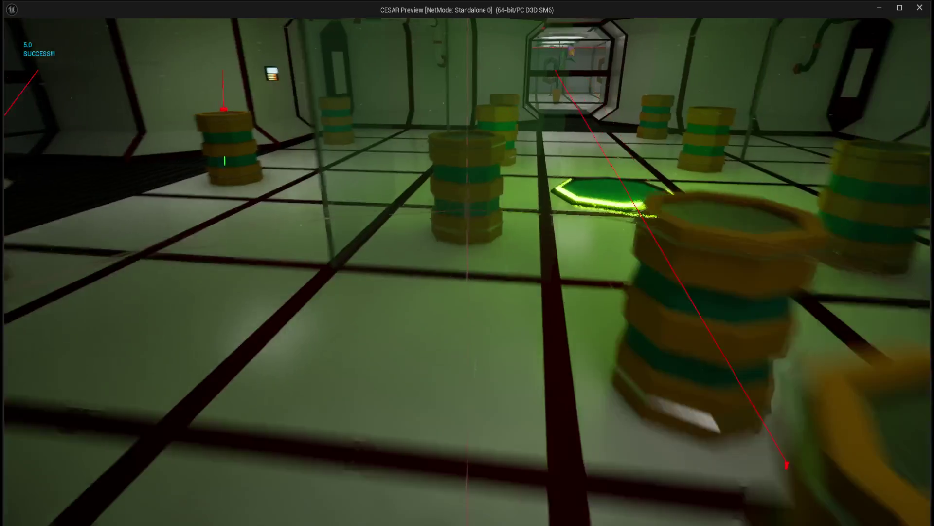
key("w")
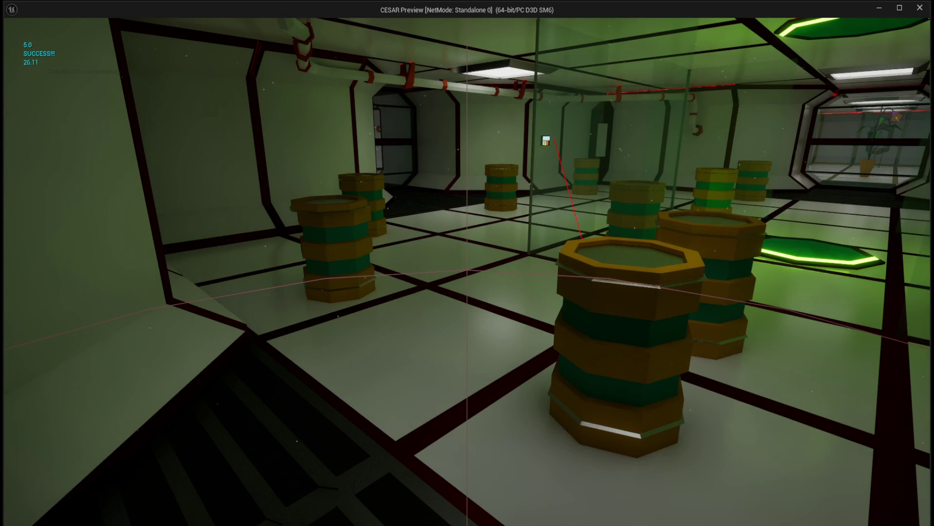
key("w")
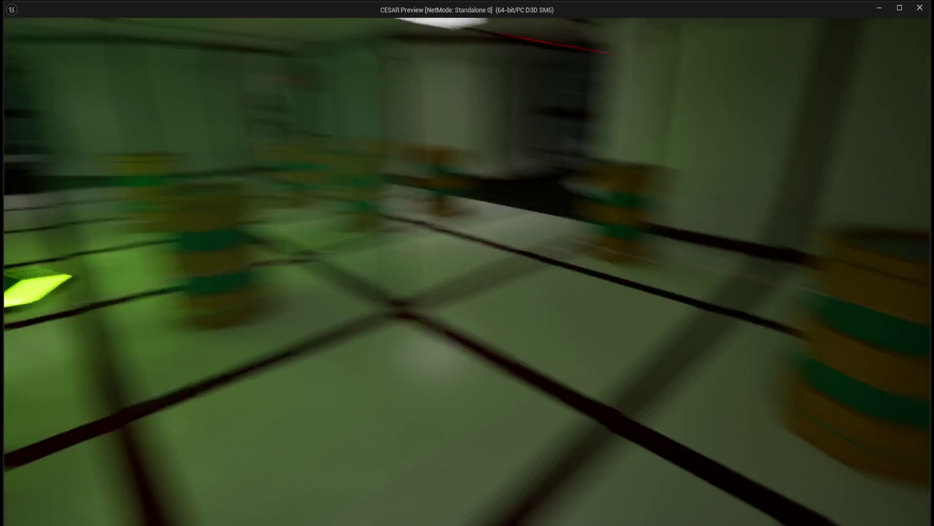
key("w")
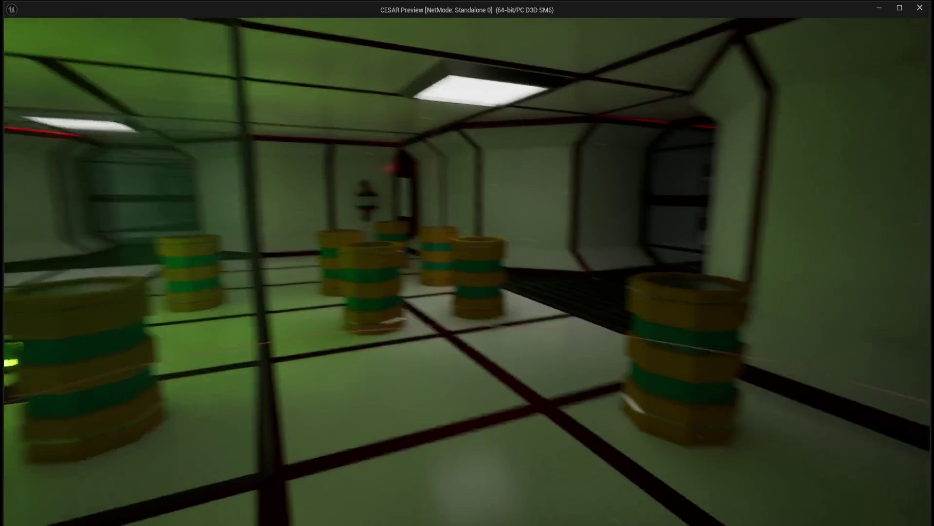
key("w")
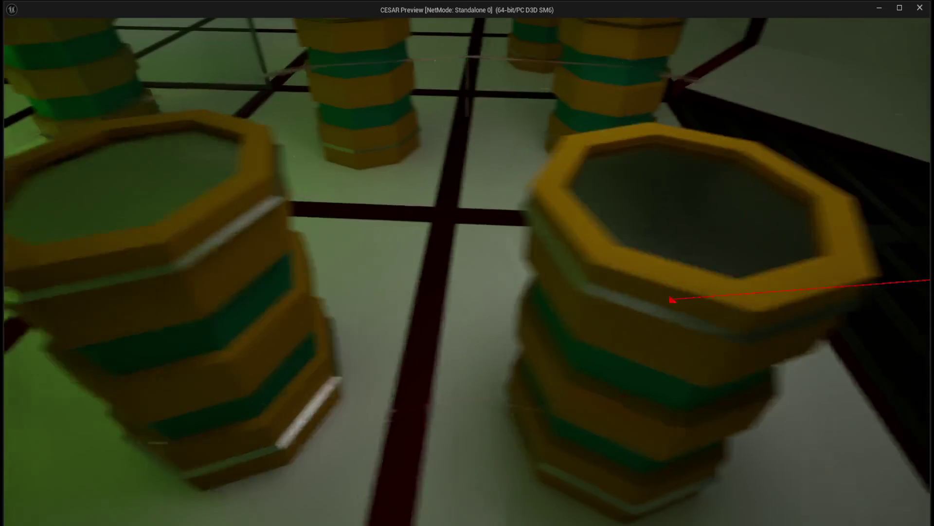
key("w")
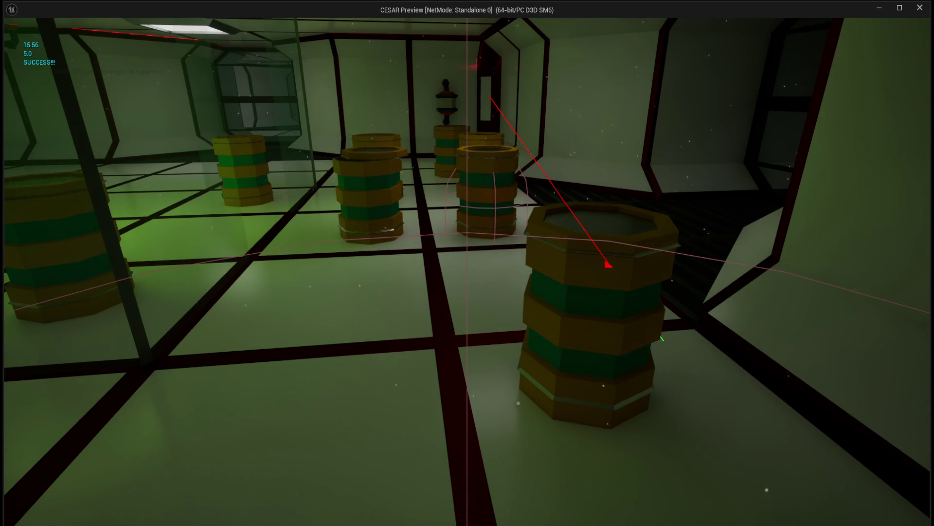
key("w")
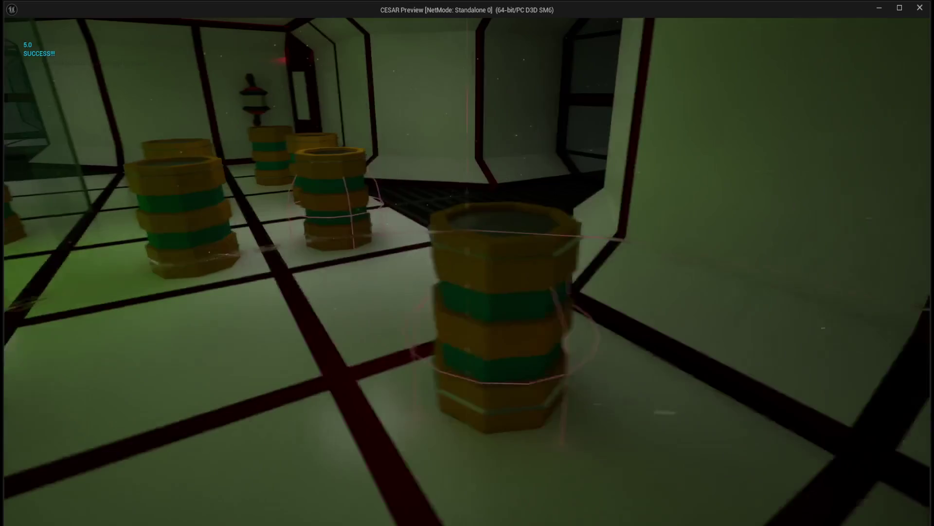
key("w")
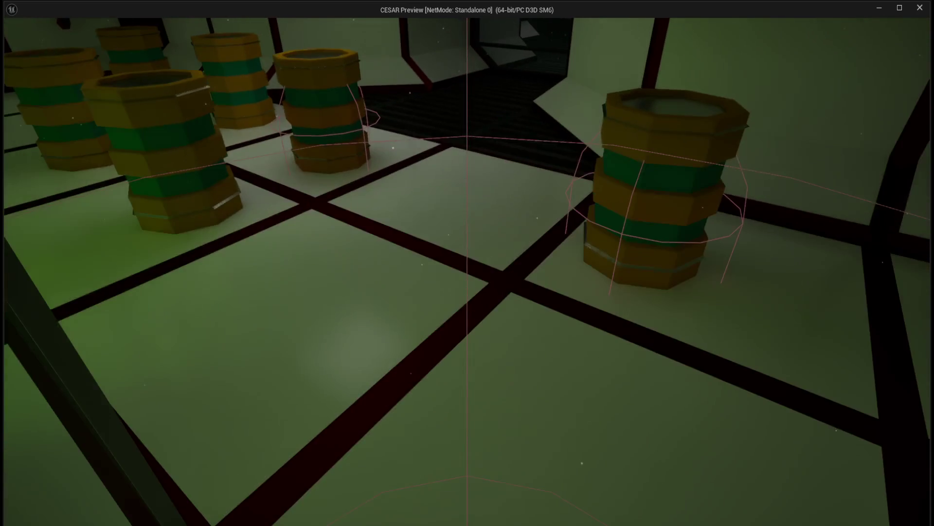
key("w")
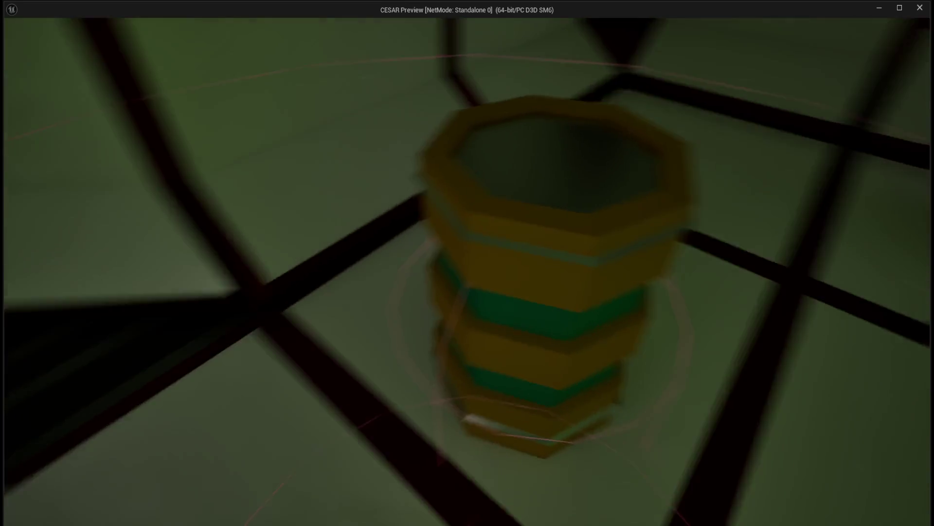
key("s")
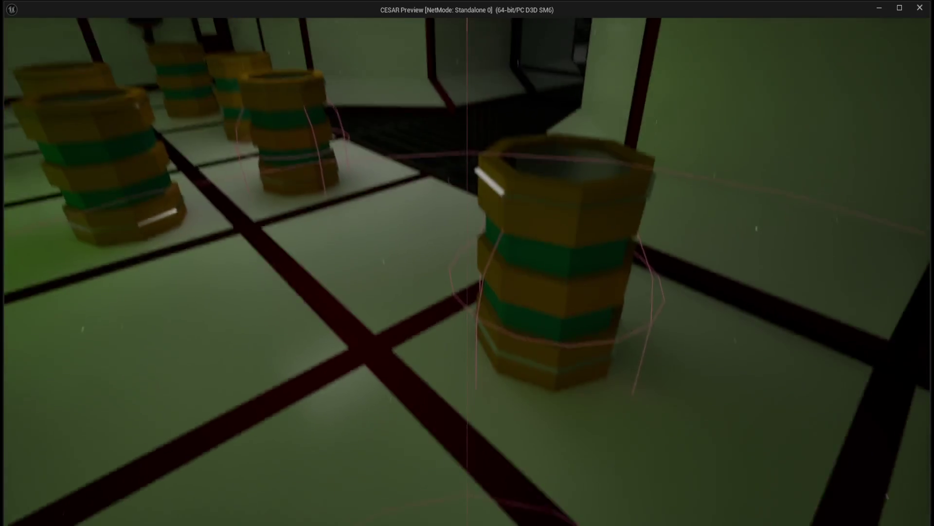
key("w")
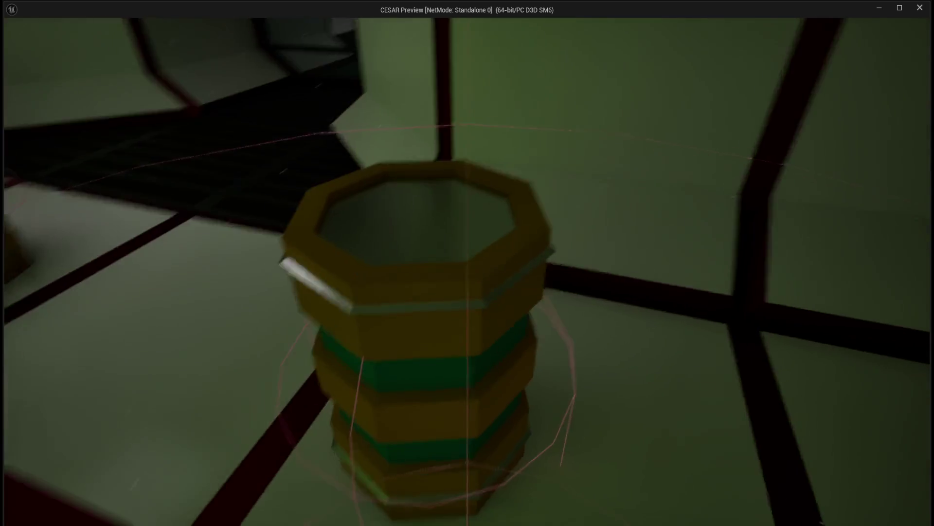
key("s")
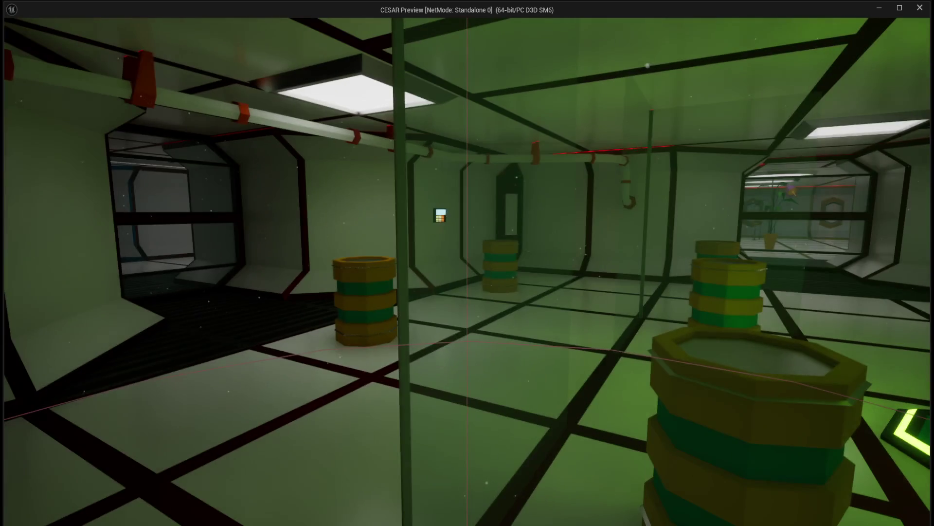
key("Escape")
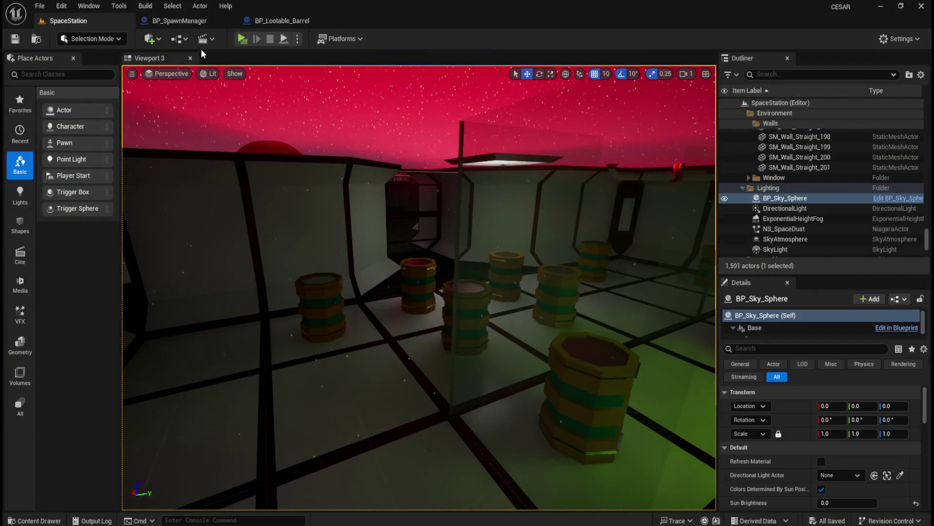
Set BP_SpawnManager's SpawnActor collision handling to Default and recompile
left_click(187, 19)
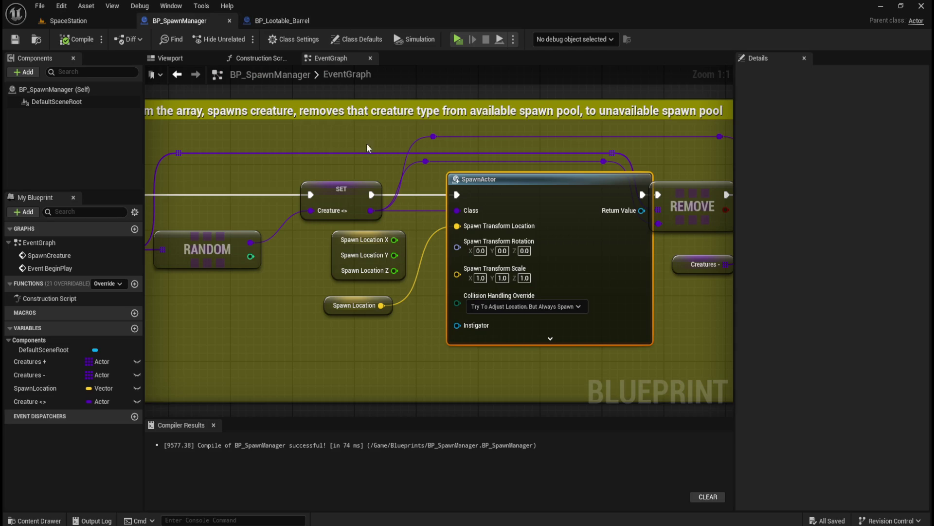
left_click(526, 306)
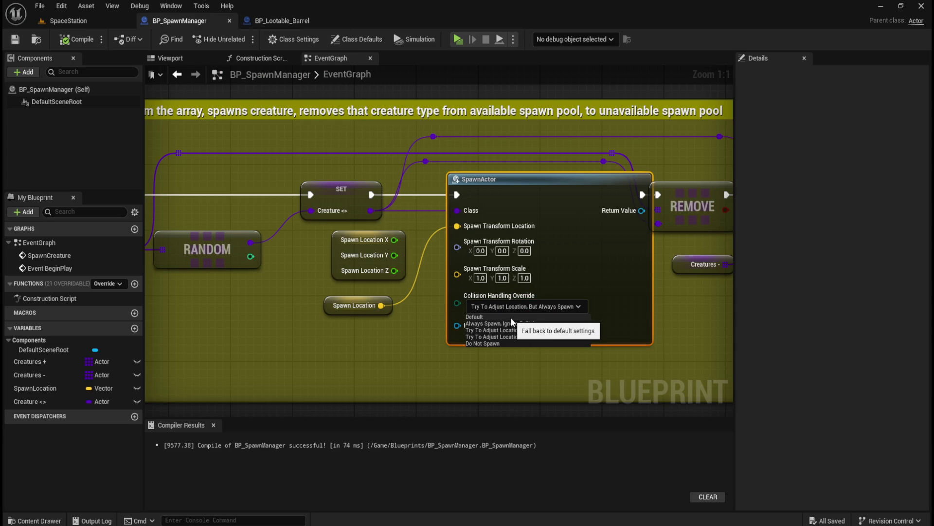
left_click(510, 316)
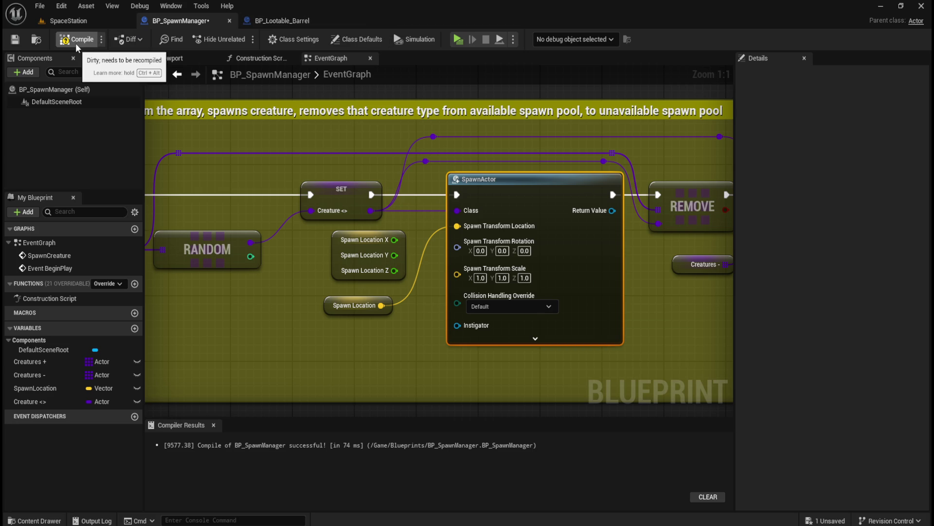
left_click(76, 42)
left_click(15, 39)
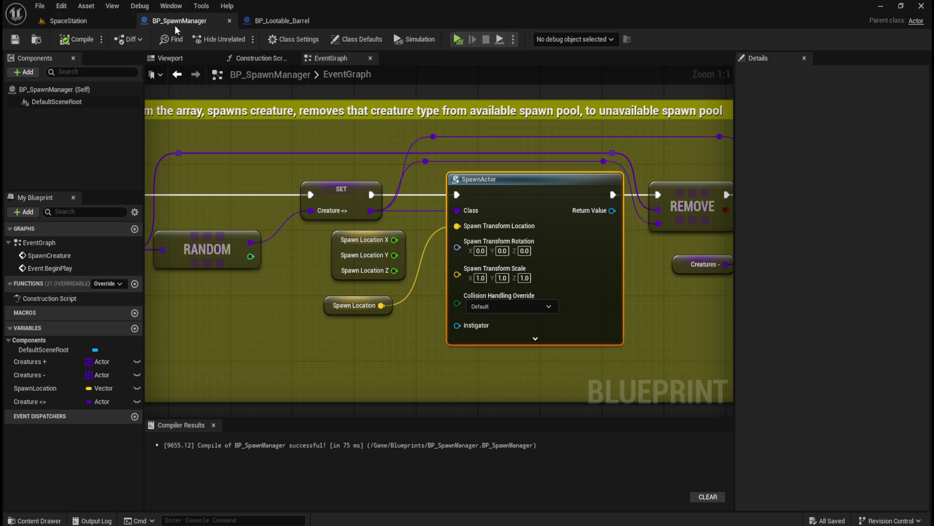
Restore Try To Adjust Location, But Always Spawn, recompile and save BP_SpawnManager
left_click(501, 306)
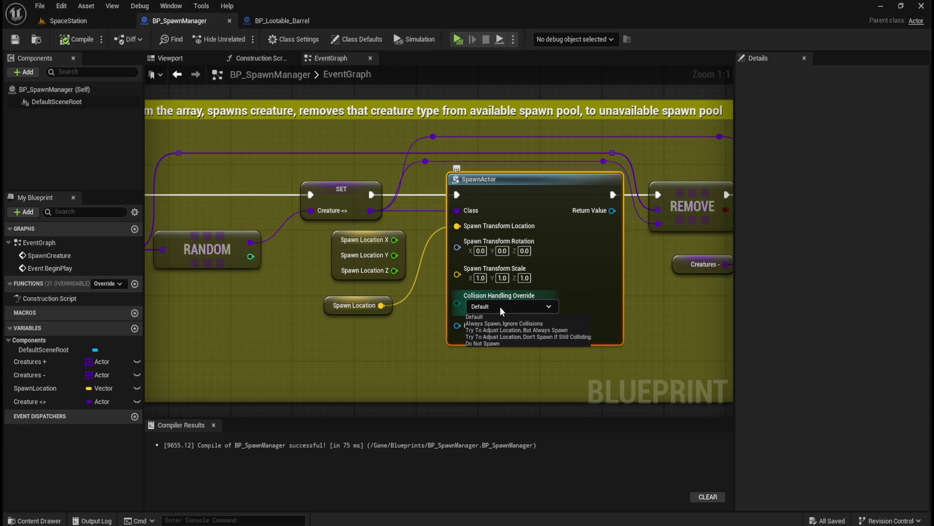
left_click(552, 330)
left_click(76, 39)
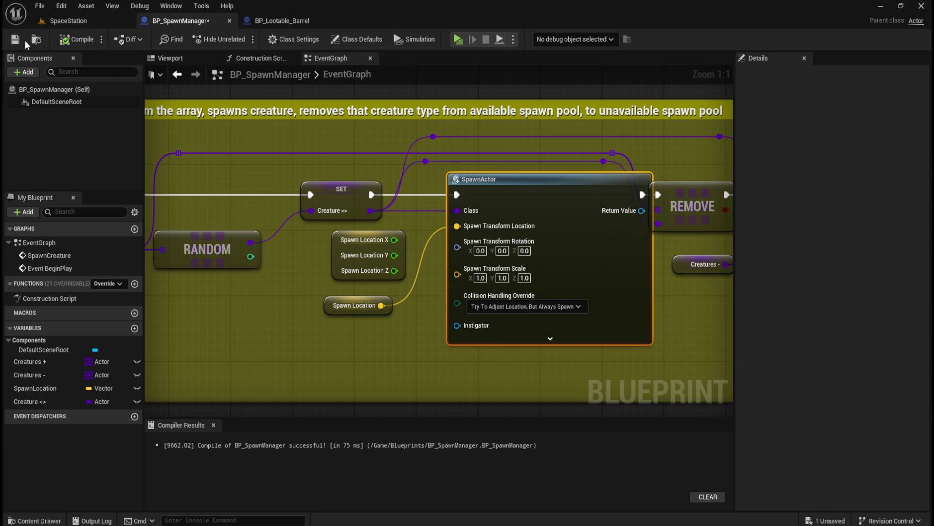
left_click(15, 39)
left_click(68, 20)
left_click(180, 20)
key("ctrl+space")
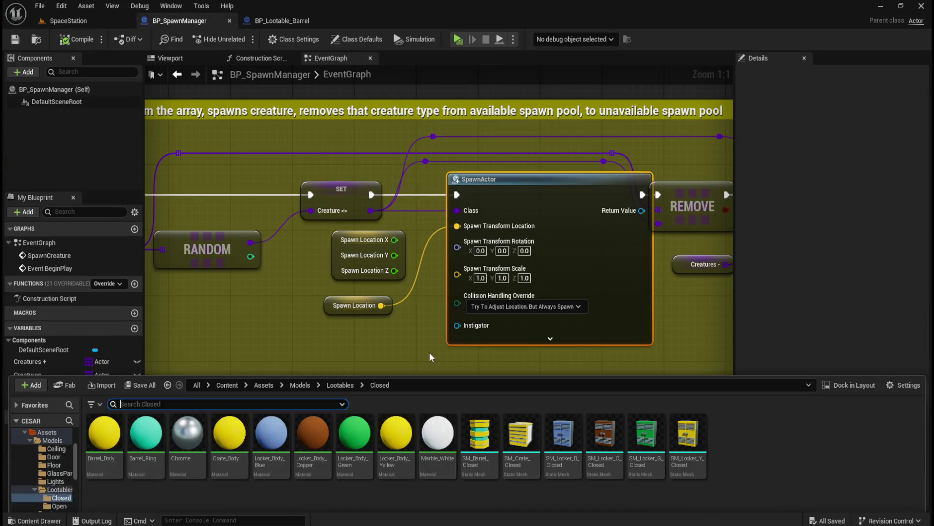
Open BP_Bearcoon and BP_Geckanda from their folders under Content > AI
left_click(263, 367)
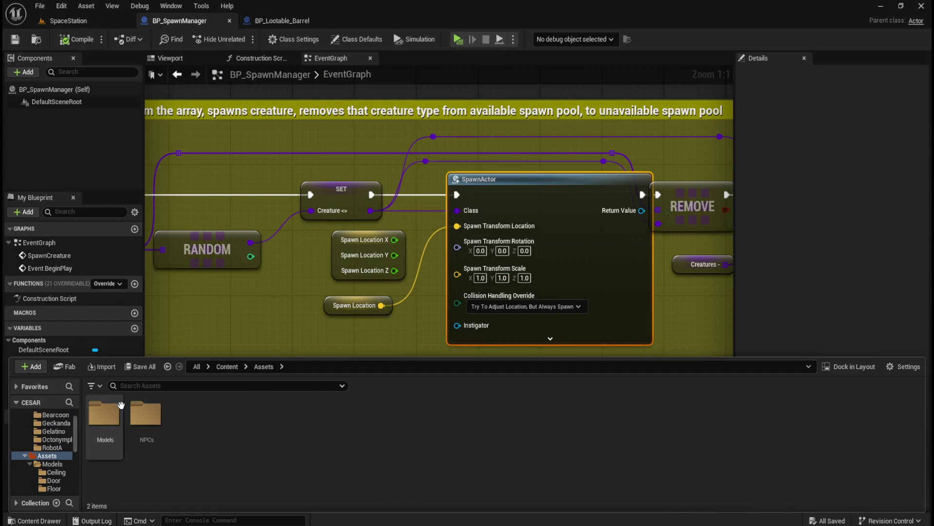
left_click(228, 366)
double_click(104, 414)
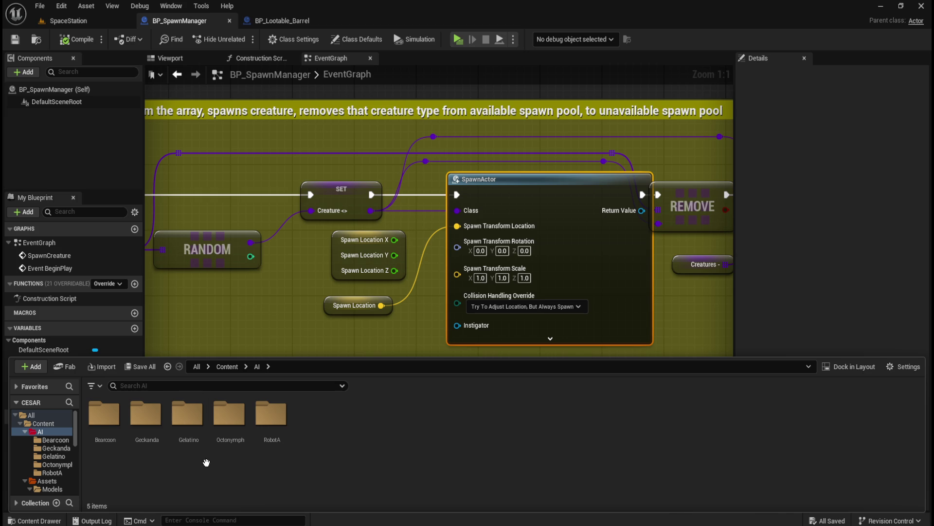
double_click(113, 420)
double_click(109, 419)
key("ctrl+space")
left_click(256, 366)
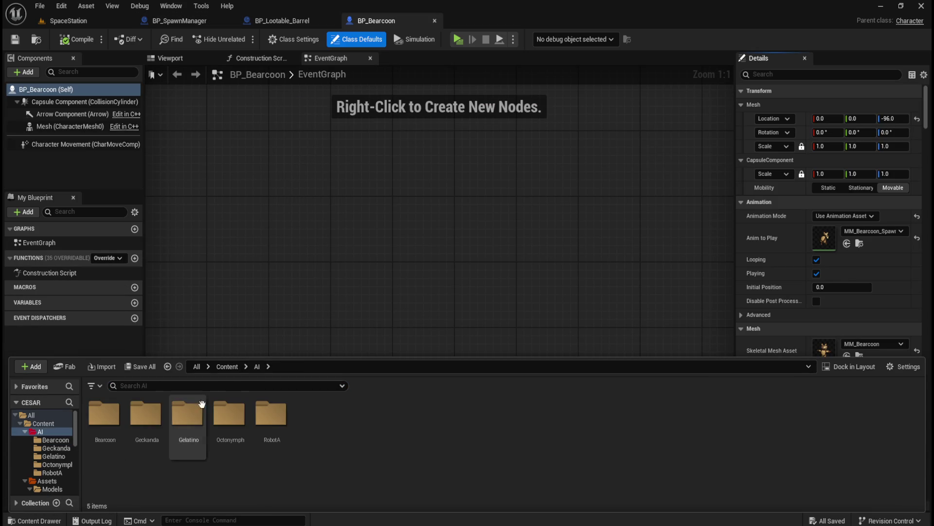
double_click(146, 413)
double_click(104, 413)
Open BP_Gelatino and BP_Octonymph from their AI subfolders
key("ctrl+space")
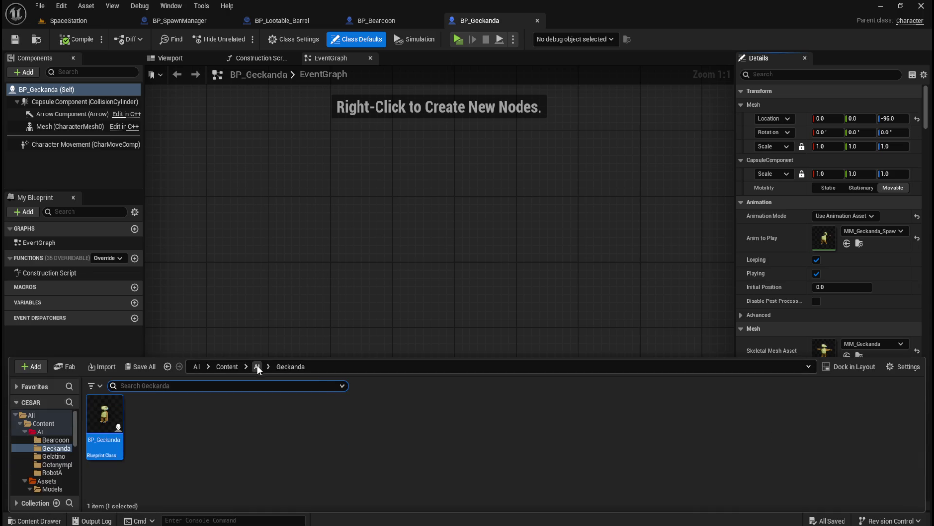
left_click(257, 366)
double_click(198, 421)
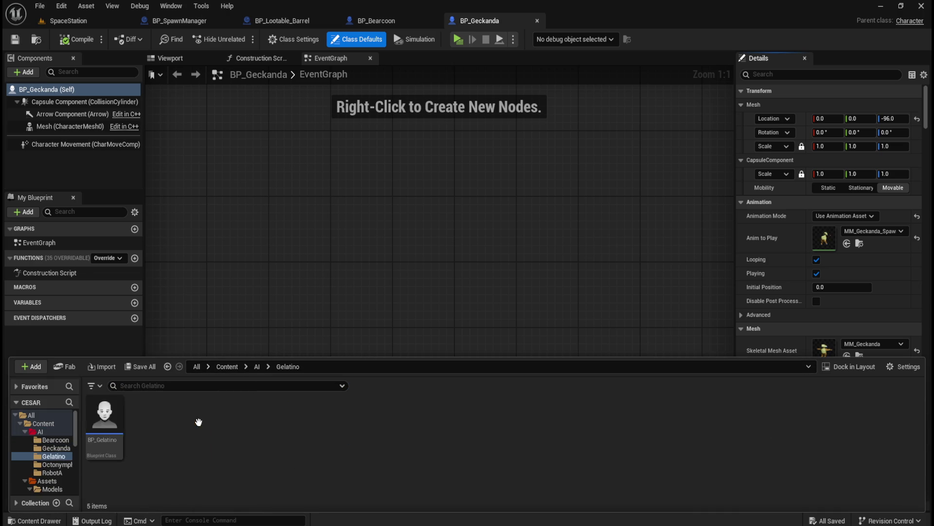
double_click(104, 416)
key("ctrl+space")
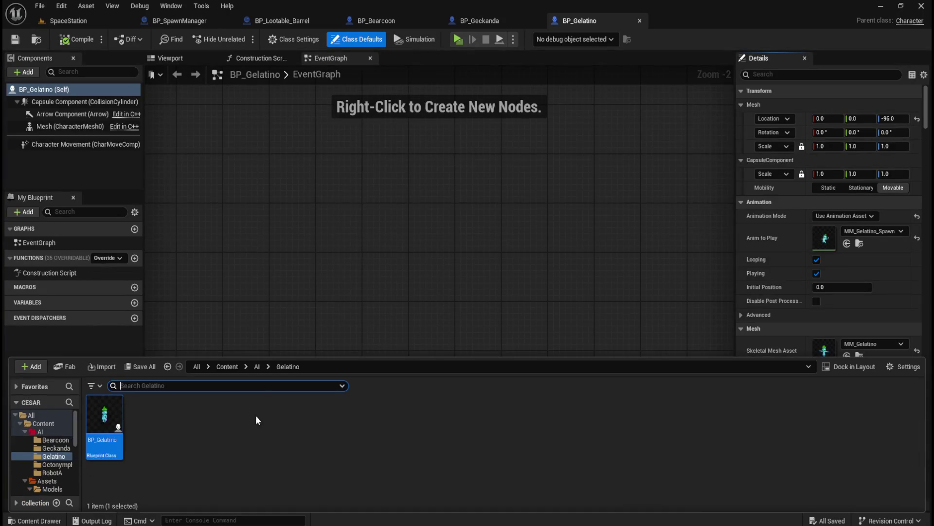
left_click(256, 367)
double_click(229, 423)
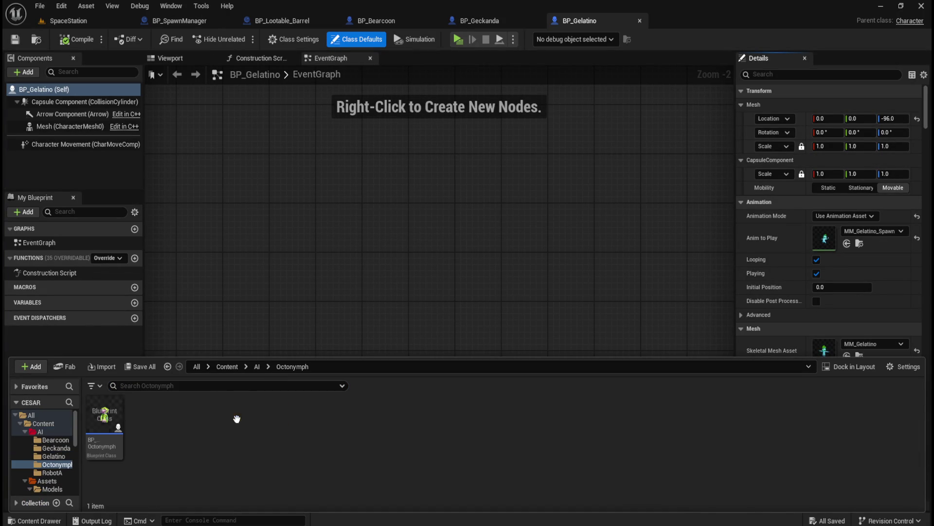
double_click(104, 416)
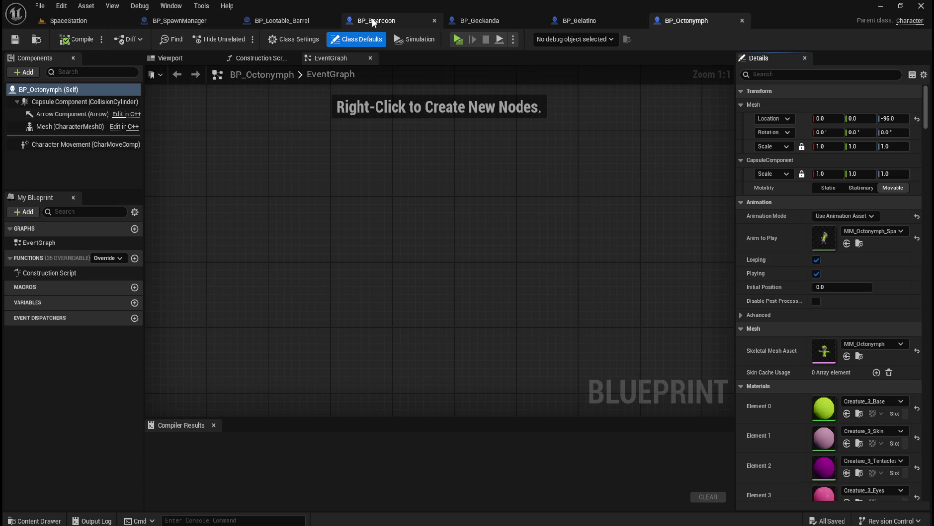
left_click(372, 20)
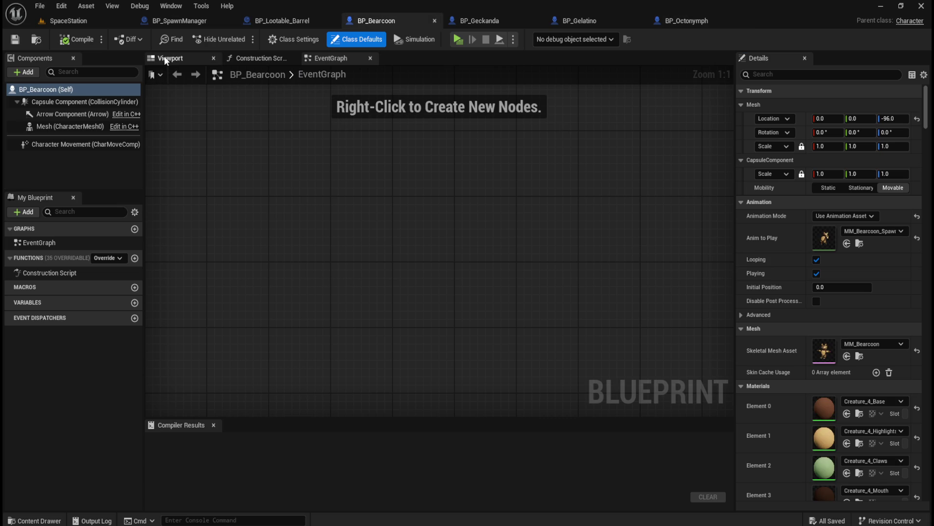
Select the Capsule Component in the Viewport of Bearcoon, Geckanda, Gelatino and Octonymph blueprints
left_click(165, 57)
left_click(73, 105)
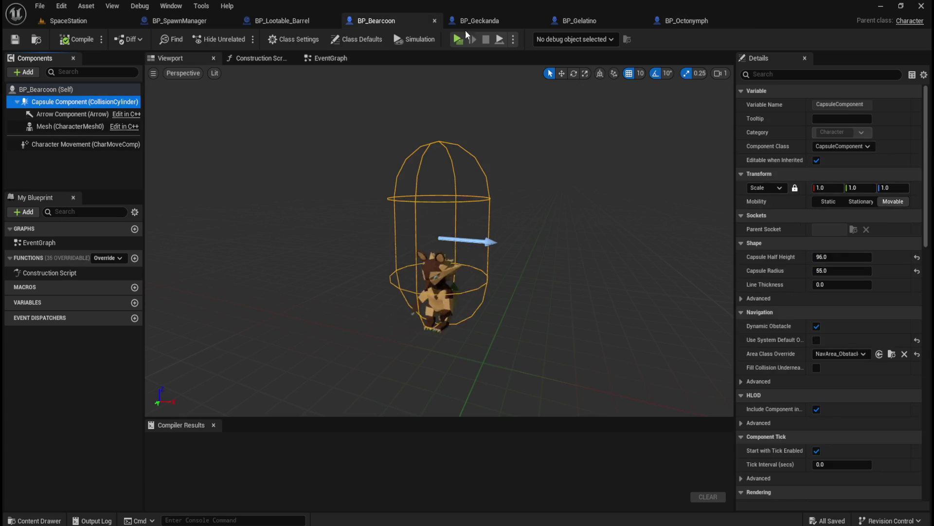
left_click(474, 20)
left_click(186, 57)
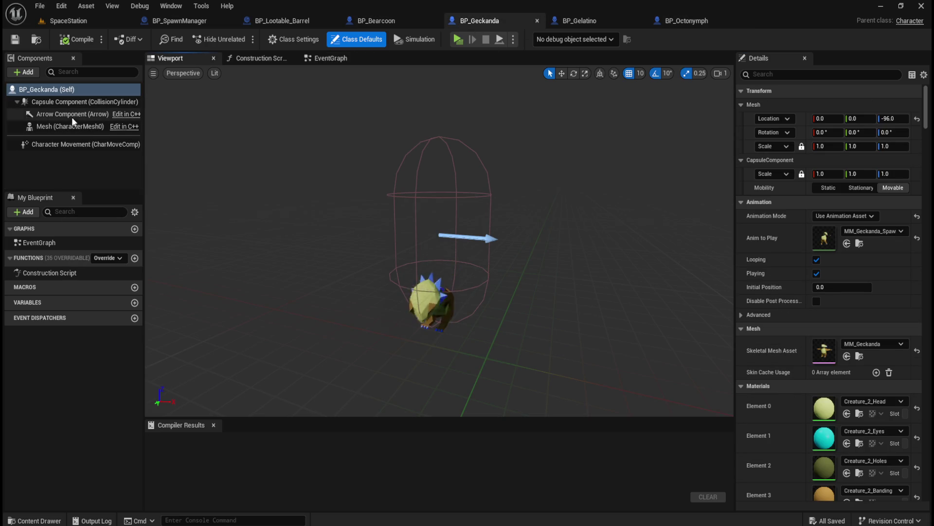
left_click(69, 103)
left_click(565, 19)
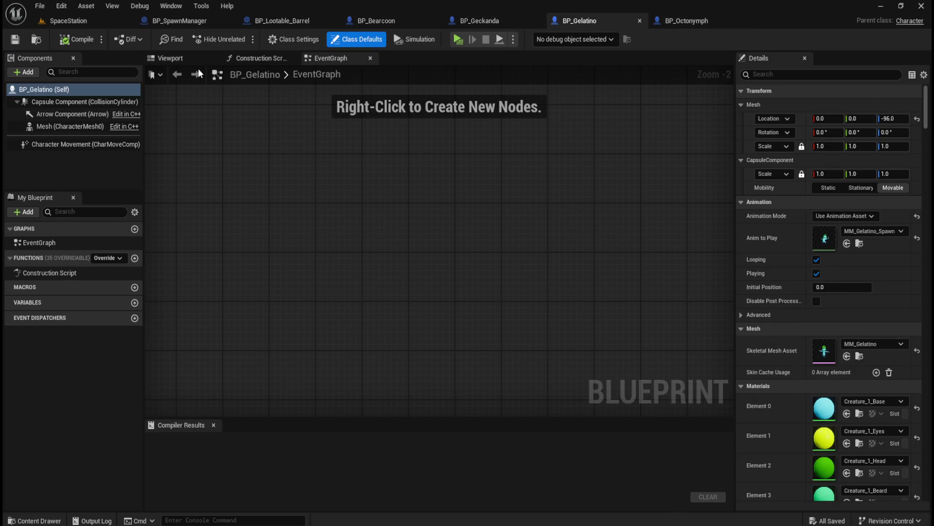
left_click(176, 58)
left_click(87, 101)
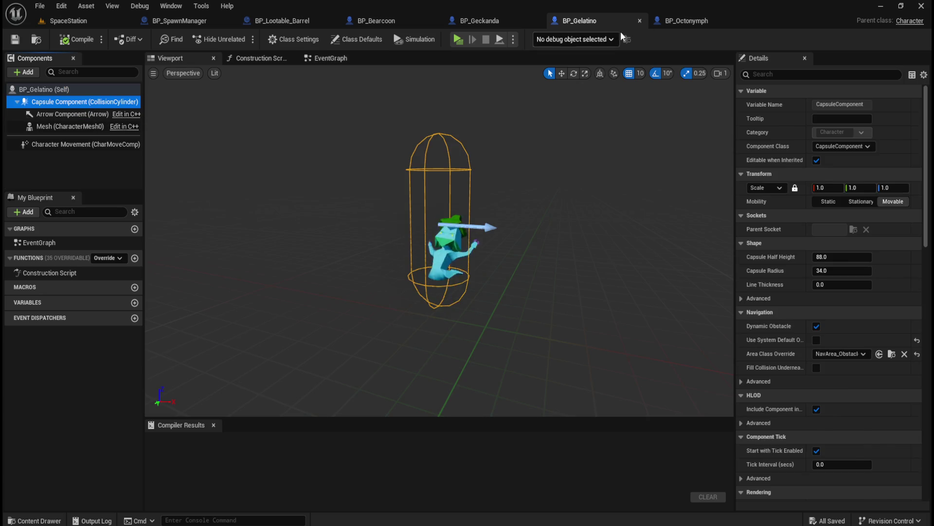
left_click(687, 21)
left_click(186, 60)
left_click(64, 102)
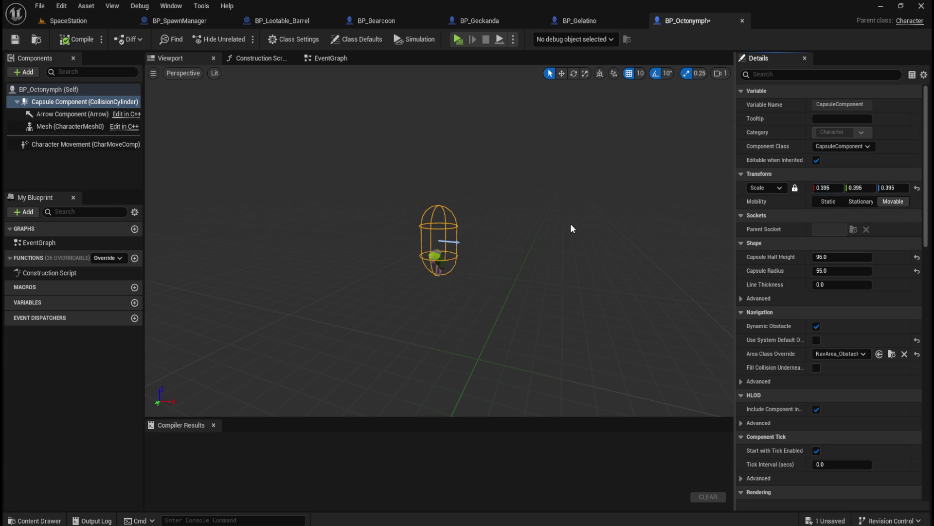
Try and undo Octonymph capsule sizes like half height 55, settling near 33.37 height, 18.74 radius
key("ctrl+z")
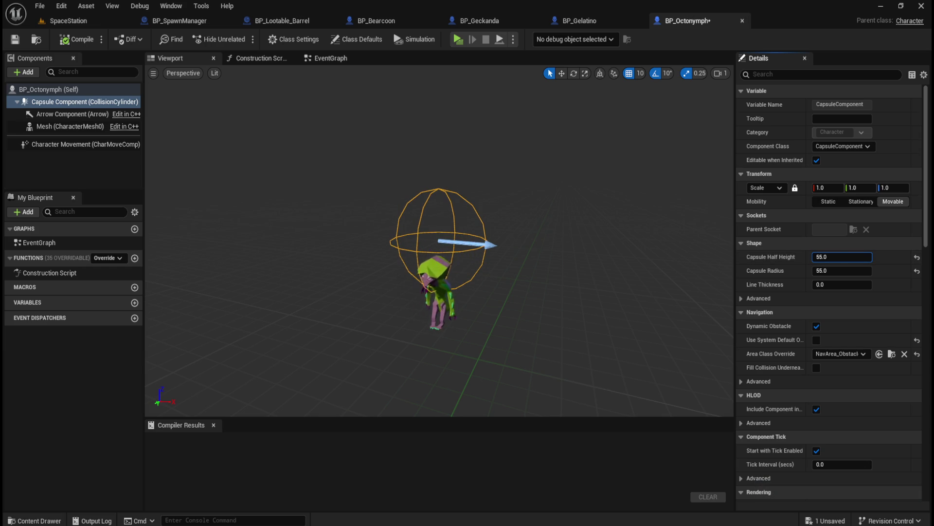
type("55")
key("Return")
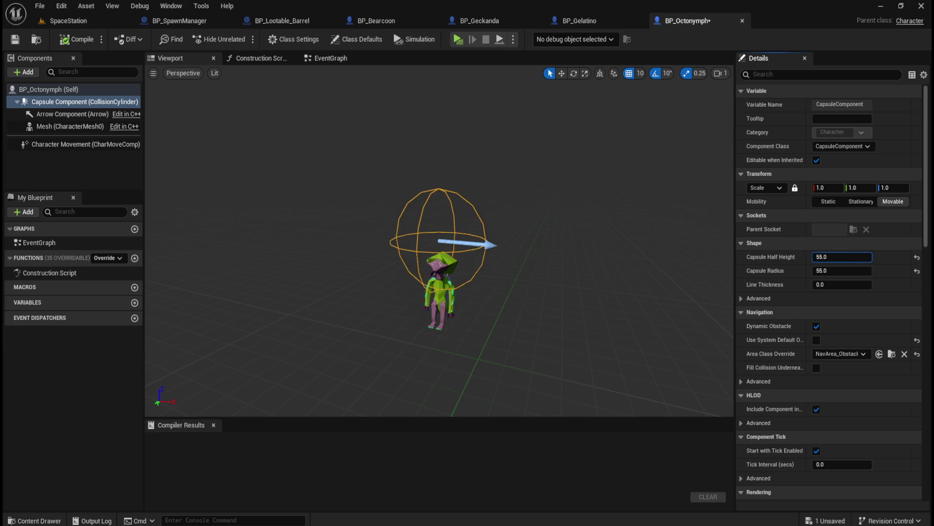
key("ctrl+z")
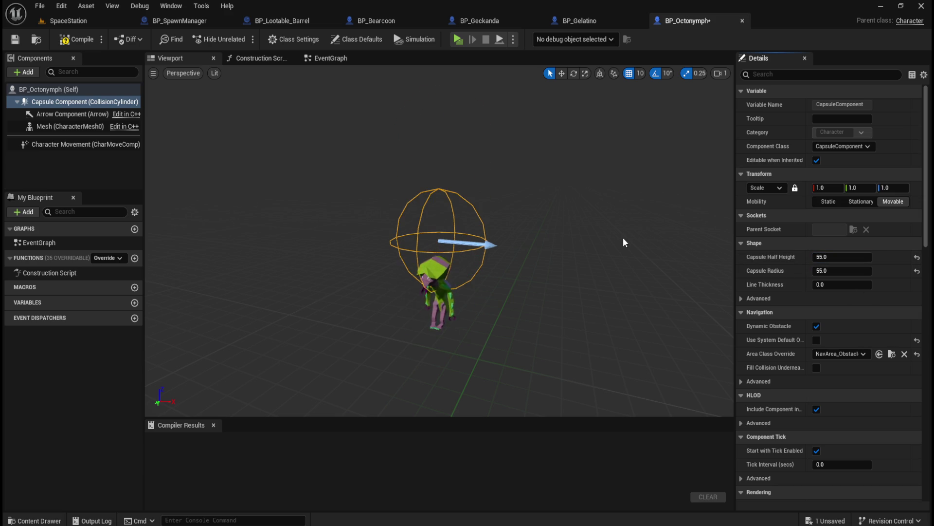
key("ctrl+z")
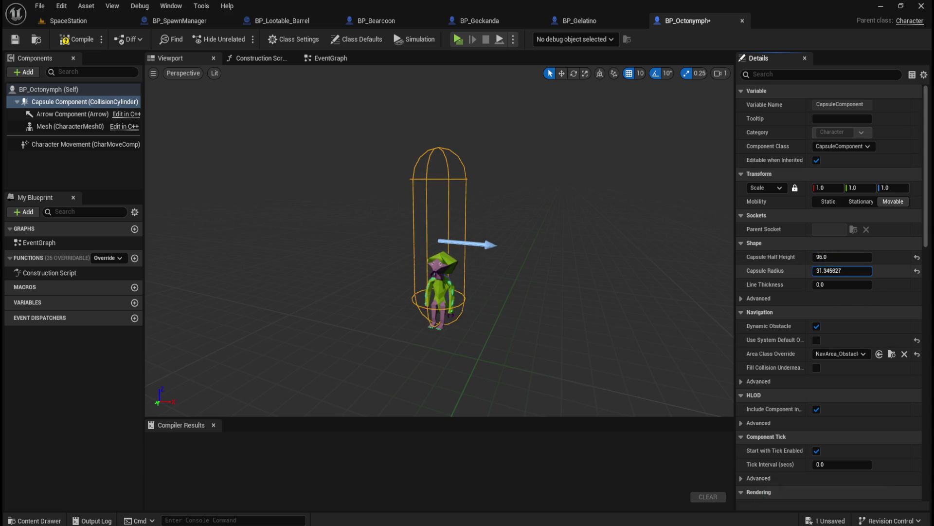
key("Return")
mouse_move(842, 257)
left_mouse_down()
mouse_move(881, 257)
mouse_move(842, 256)
left_mouse_up()
key("ctrl+z")
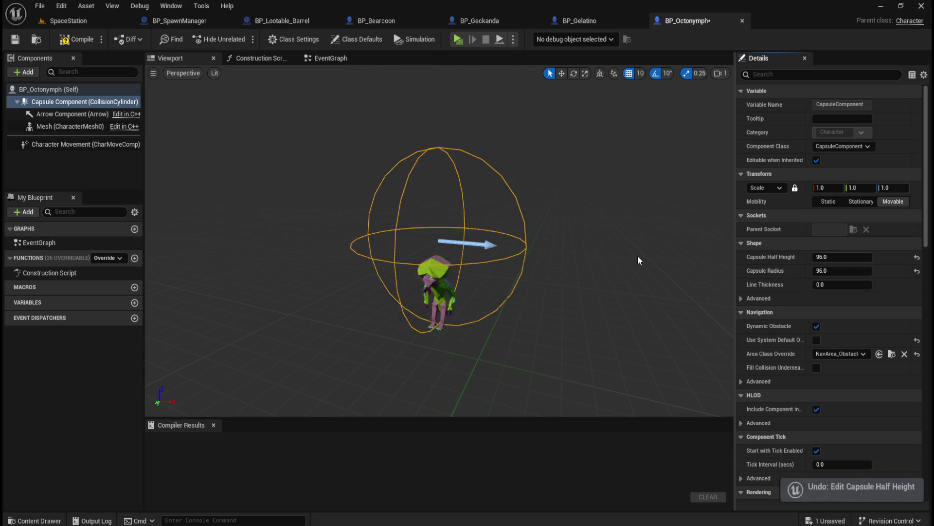
key("ctrl+z")
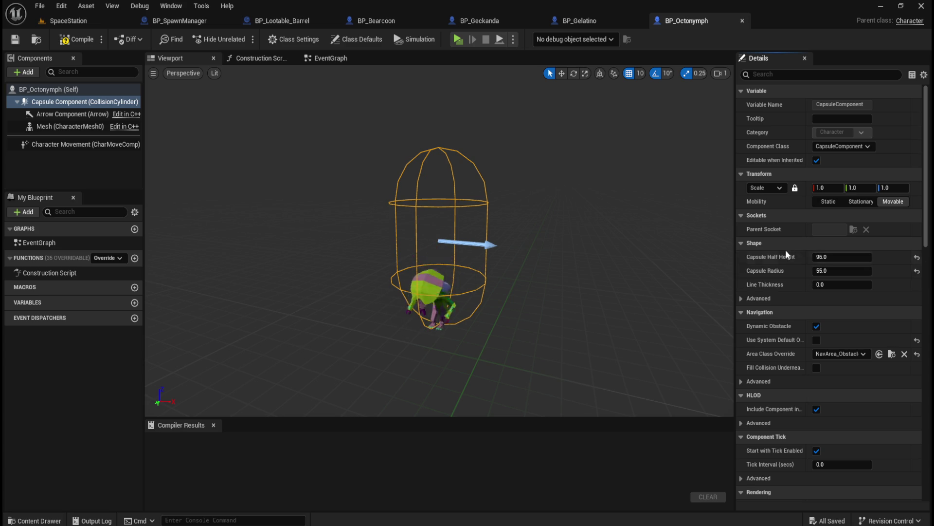
mouse_move(845, 258)
left_mouse_down()
mouse_move(823, 257)
mouse_move(818, 270)
mouse_move(830, 257)
left_mouse_up()
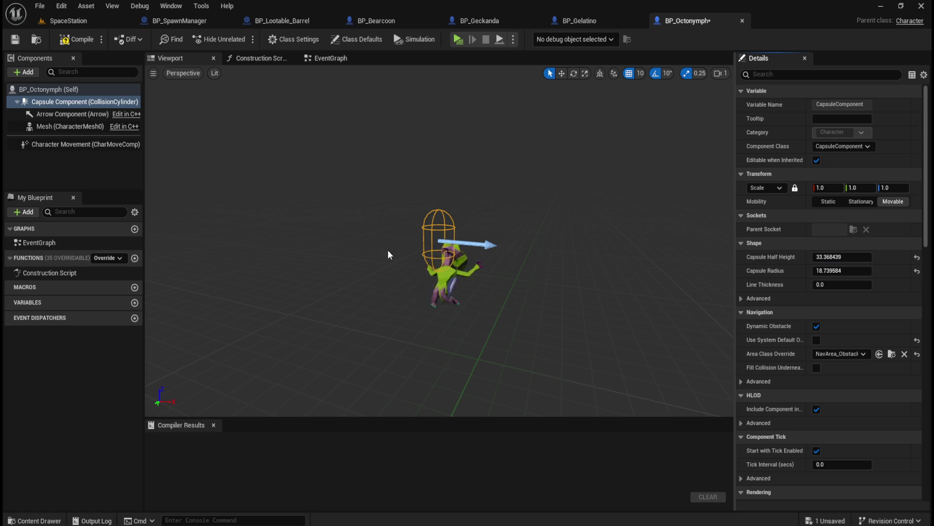
left_click(69, 124)
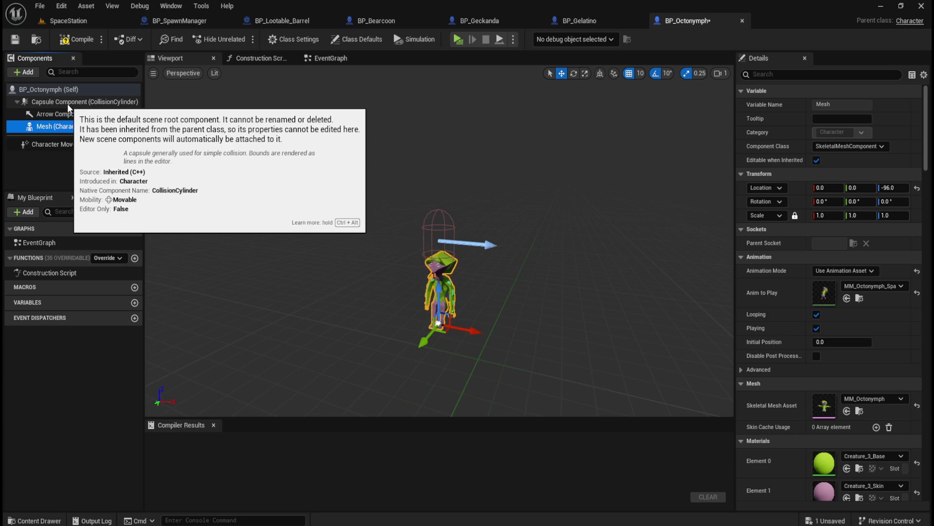
Raise the Octonymph mesh inside its collision capsule and frame both in view
left_click(67, 103)
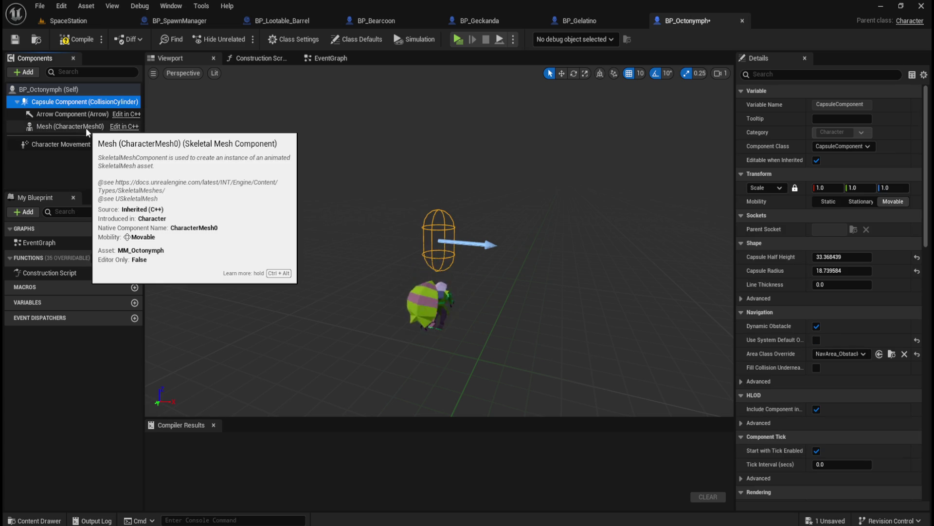
left_click(84, 127)
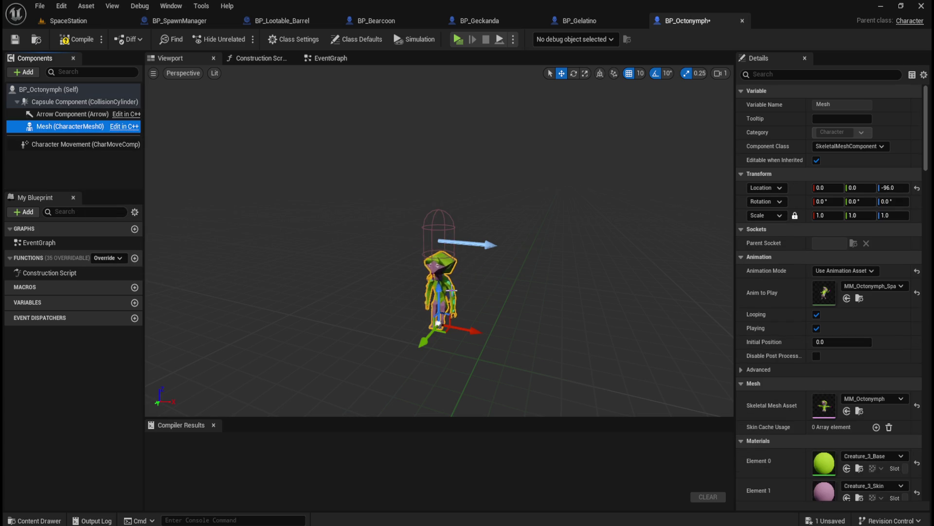
mouse_move(438, 289)
left_mouse_down()
mouse_move(446, 232)
mouse_move(432, 232)
left_mouse_up()
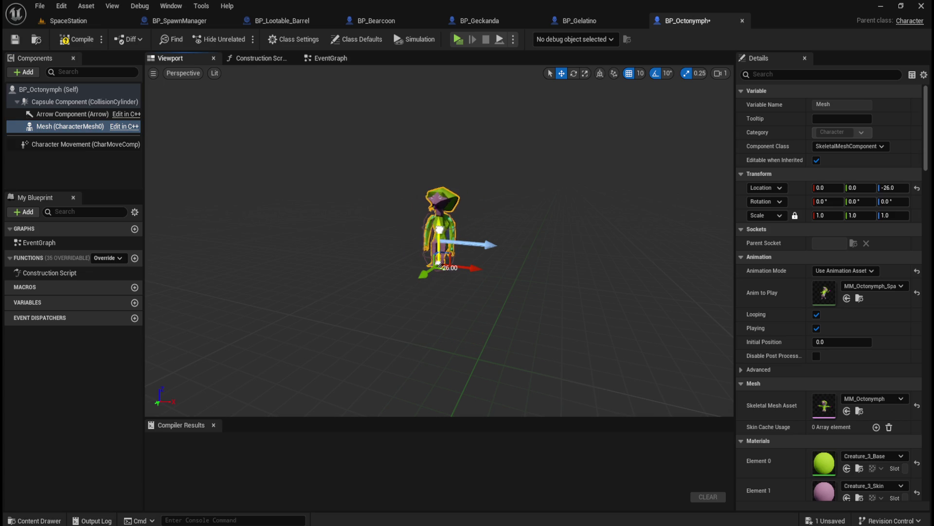
left_click(112, 102)
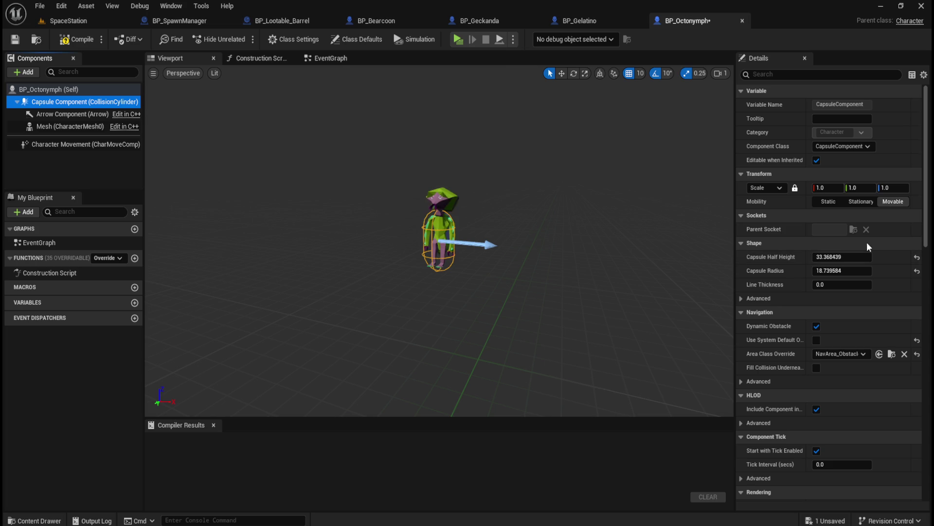
mouse_move(471, 277)
left_mouse_down()
mouse_move(469, 306)
mouse_move(471, 262)
left_mouse_up()
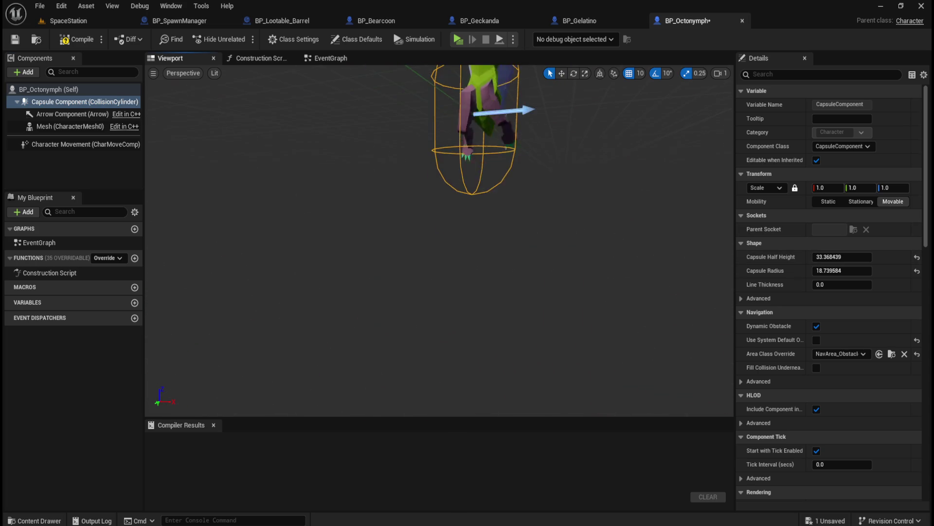
key("f")
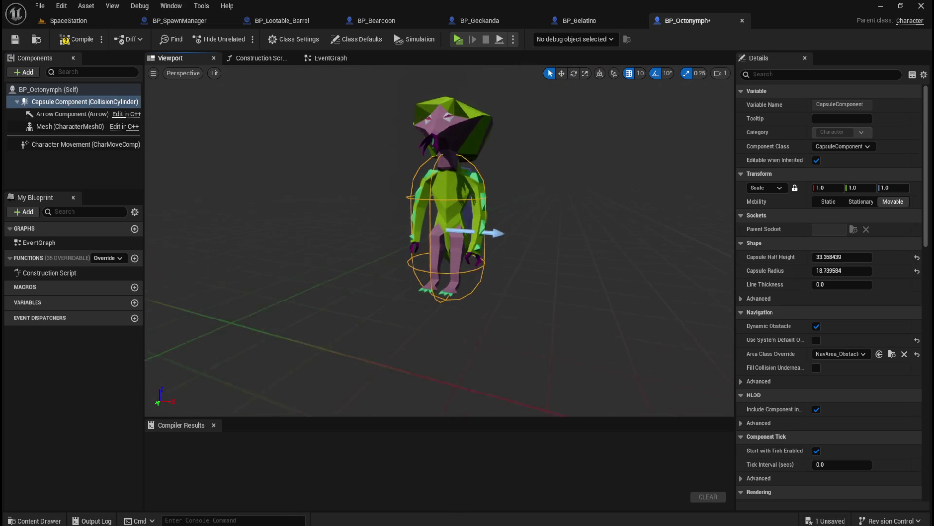
Set the Octonymph mesh's Z location to -28
left_click(77, 125)
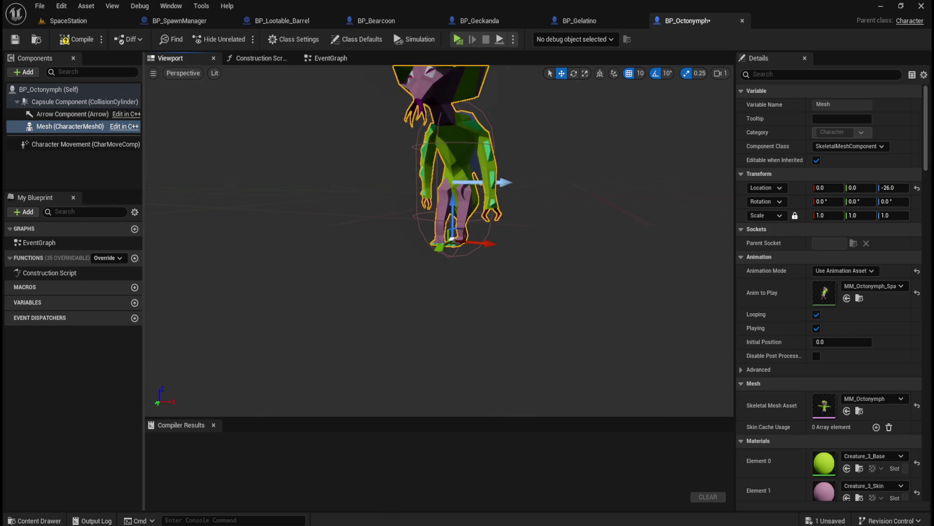
left_click(80, 128)
left_click_drag(451, 204, 453, 211)
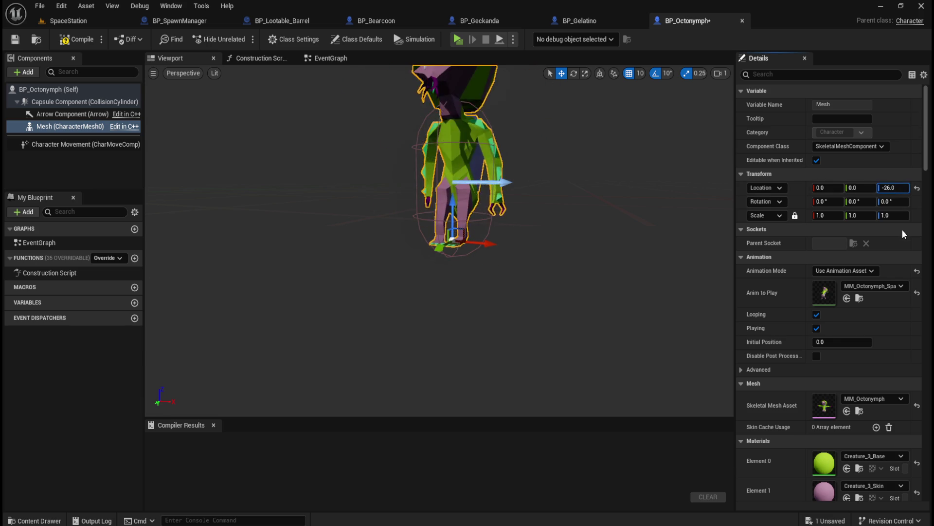
type("-28")
key("Return")
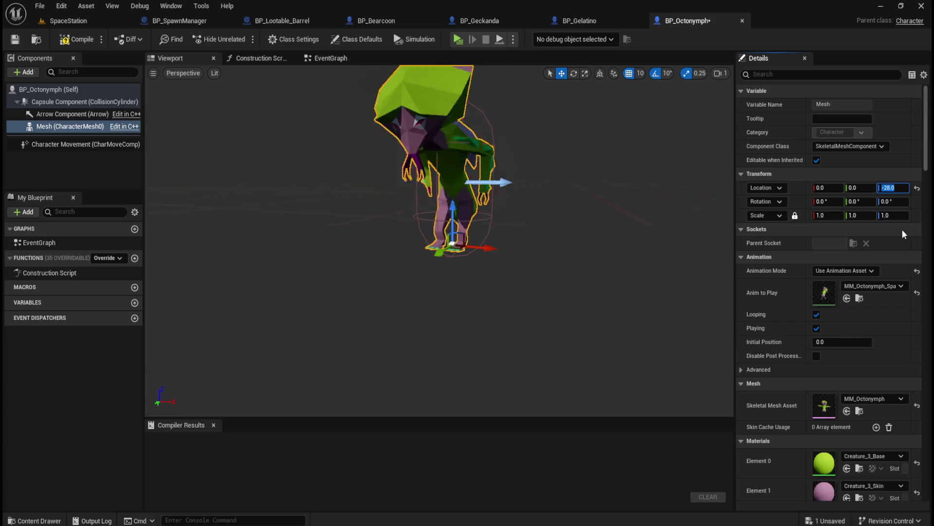
scroll(565, 205, "down", 3)
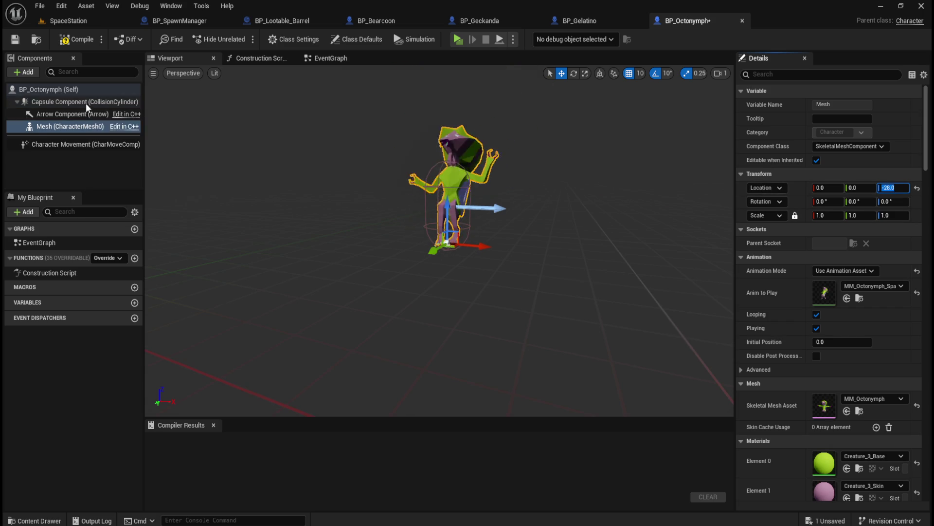
Lower the mesh so its feet meet the capsule bottom, settling at Z -38
left_click(86, 103)
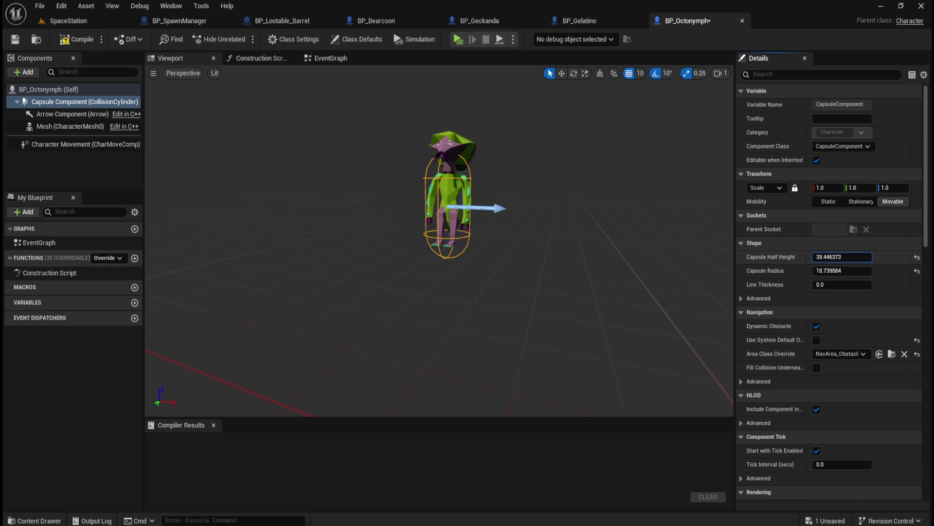
left_click(73, 127)
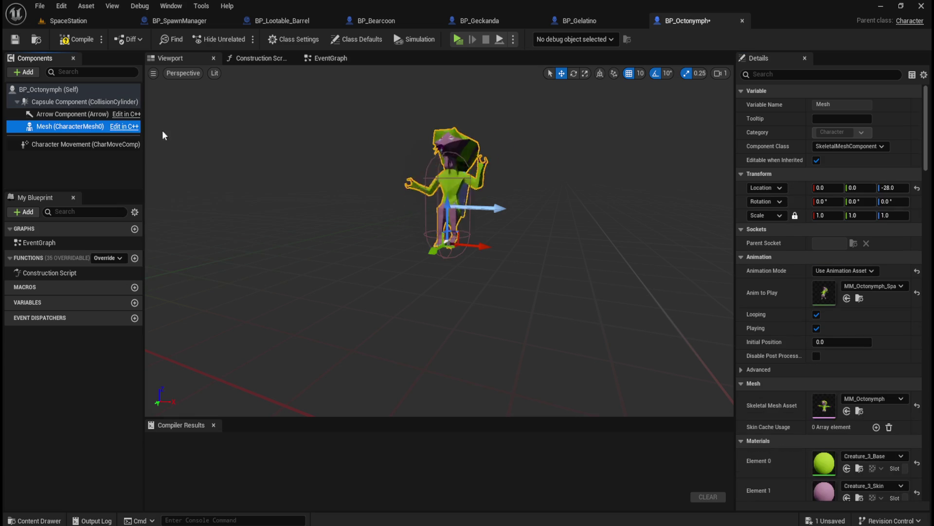
left_click_drag(449, 207, 448, 216)
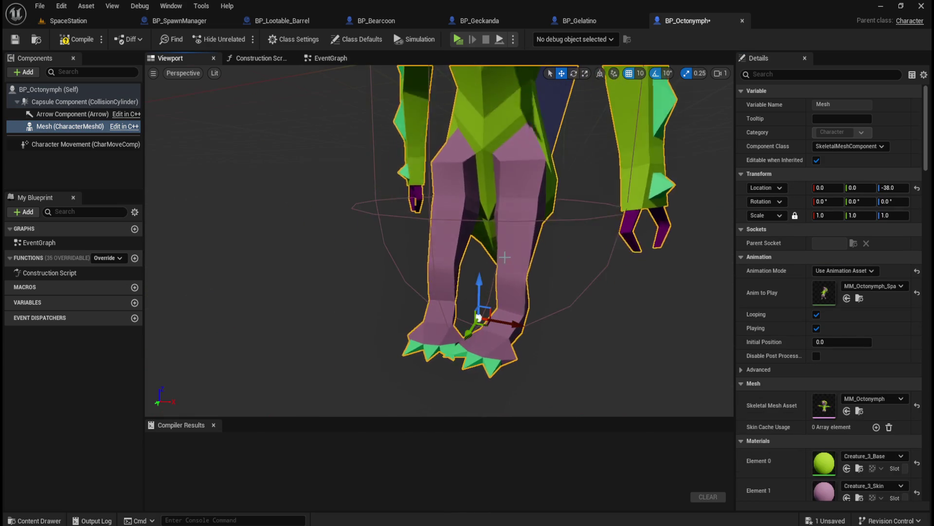
left_click_drag(451, 176, 501, 265)
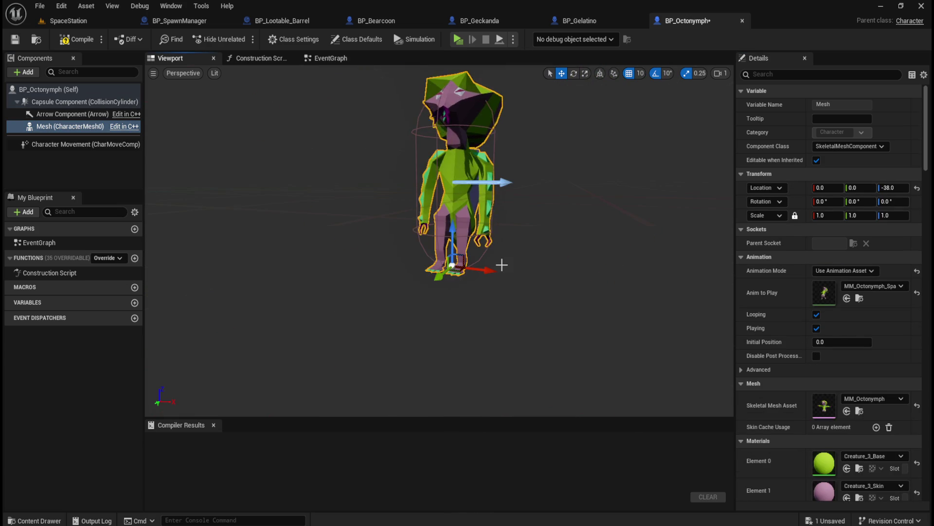
left_click(892, 188)
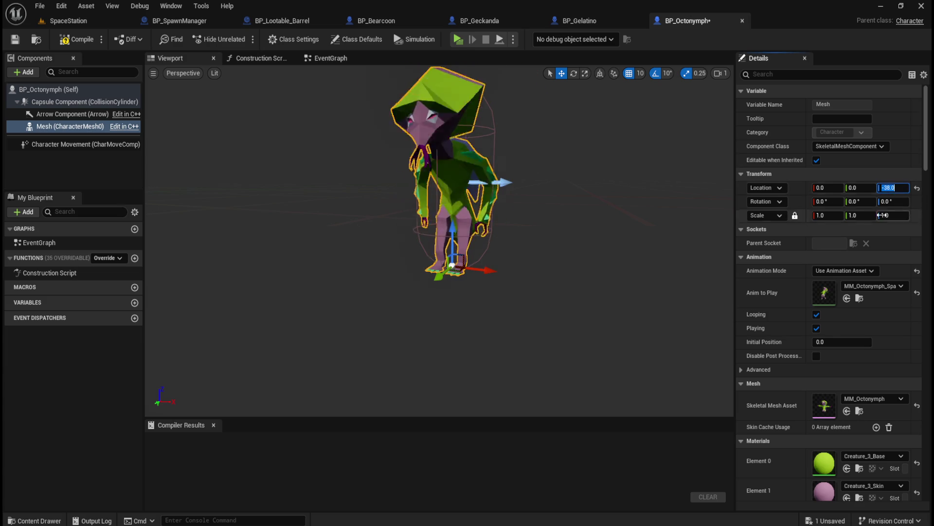
key("Return")
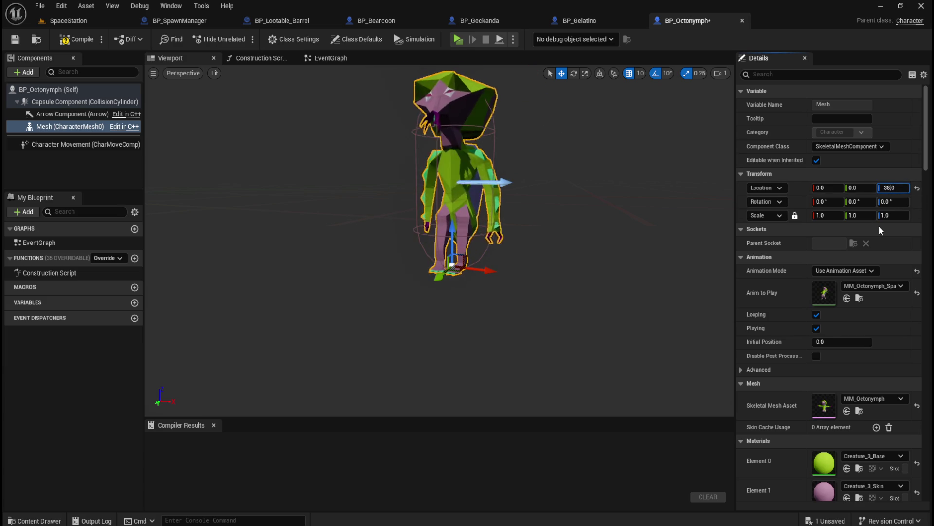
key("Down")
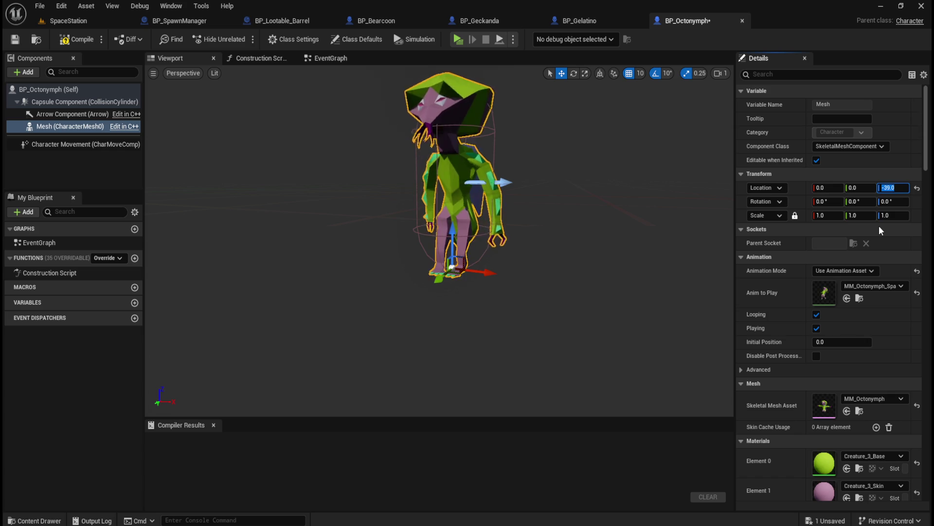
key("Up")
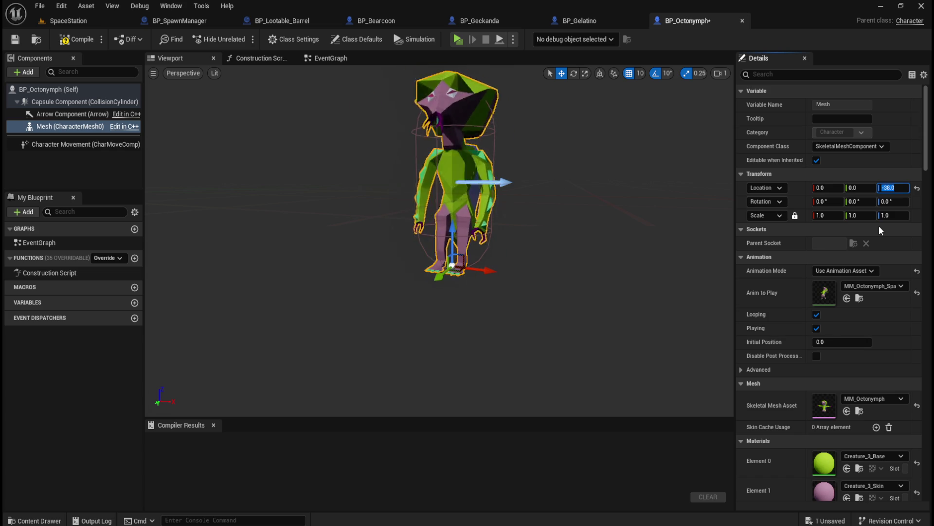
Recheck the capsule fit, undo a trial radius widening, and compile BP_Octonymph
scroll(488, 264, "up", 5)
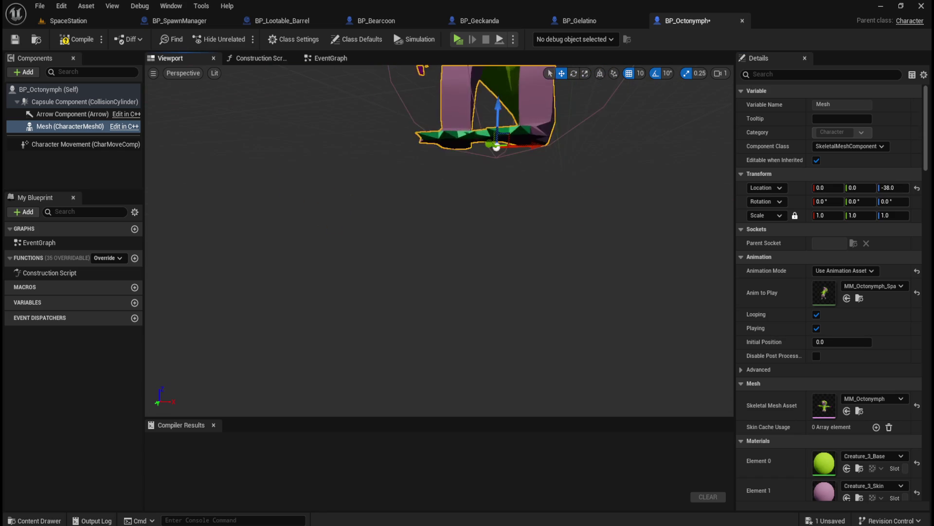
scroll(489, 265, "up", 3)
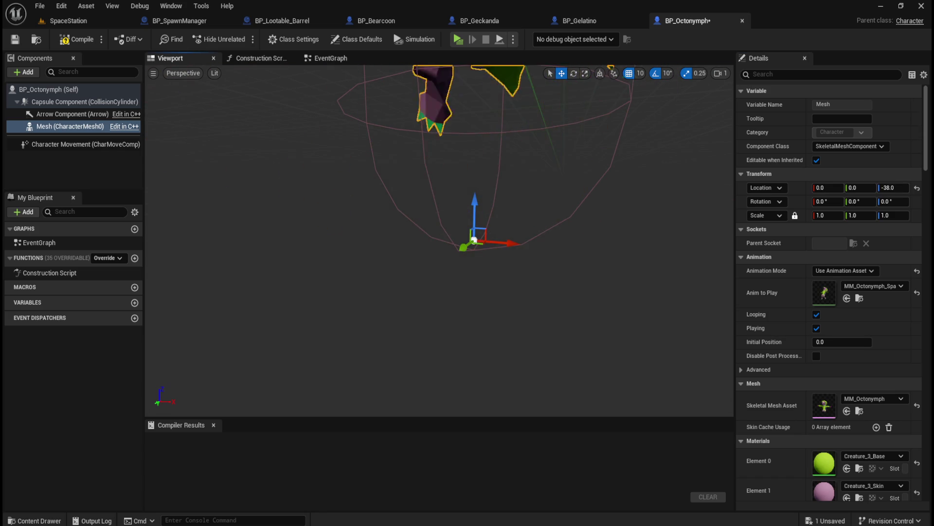
scroll(488, 267, "down", 8)
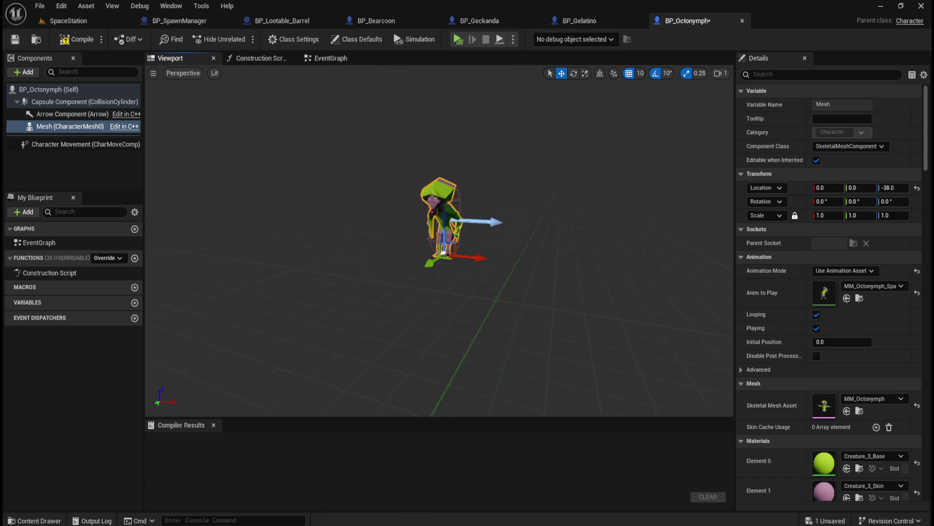
scroll(484, 232, "up", 4)
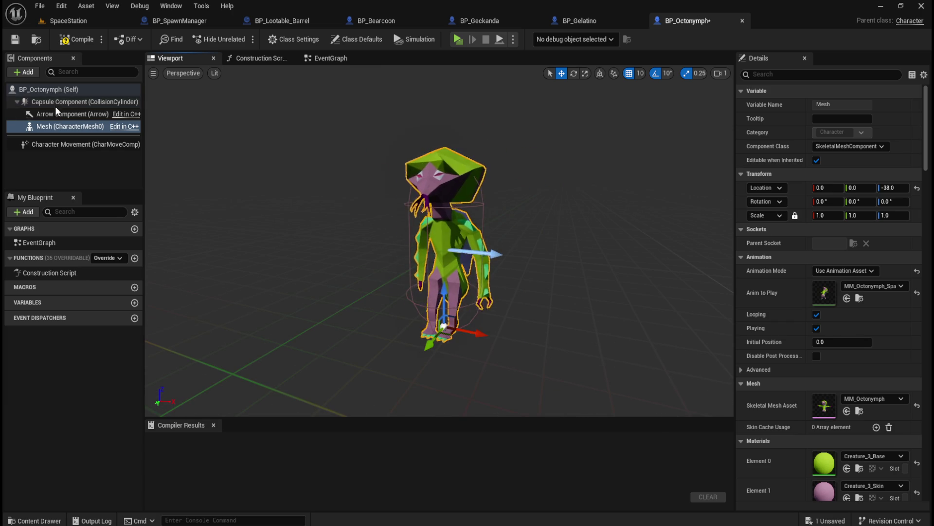
left_click(55, 103)
left_click(59, 92)
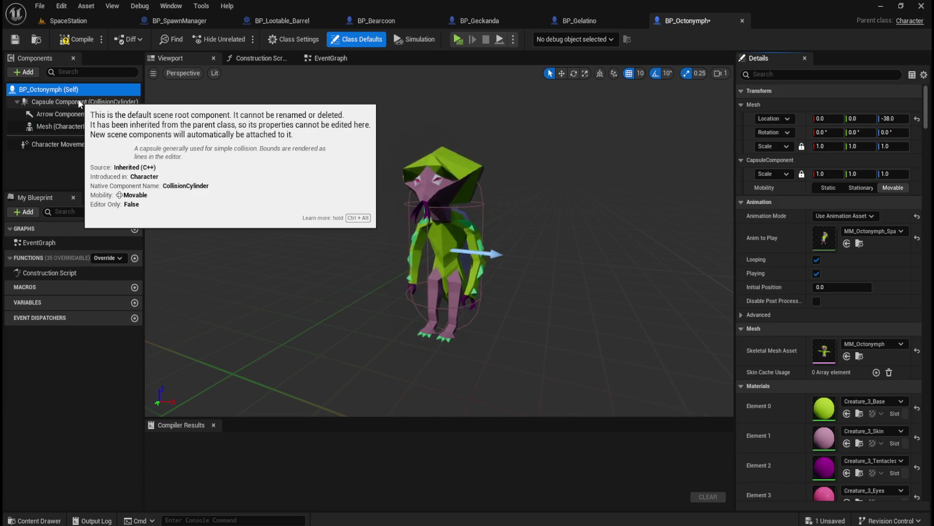
left_click(79, 102)
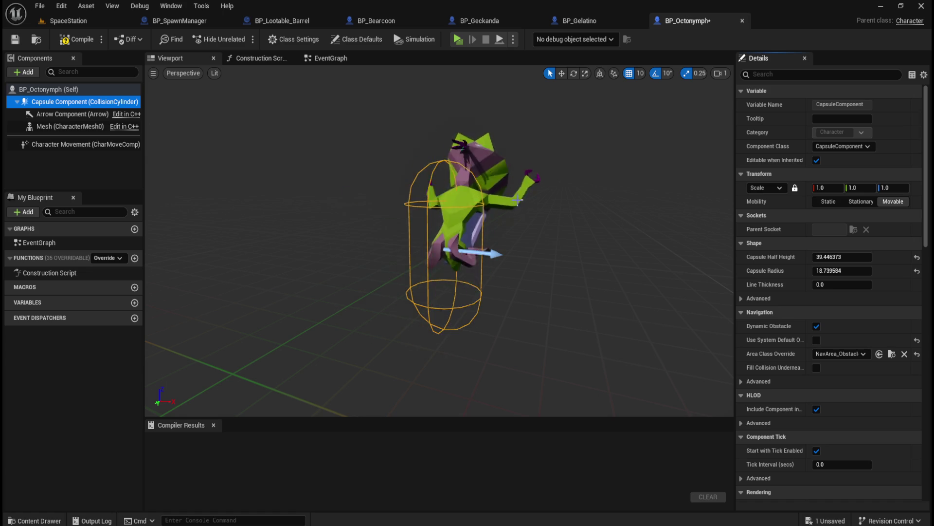
mouse_move(521, 200)
left_mouse_down()
mouse_move(521, 219)
mouse_move(586, 206)
left_mouse_up()
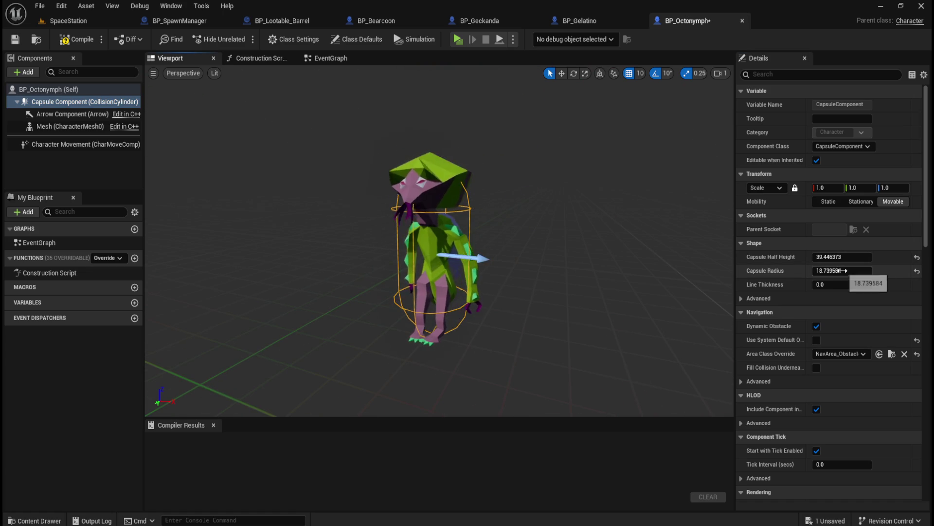
left_click_drag(842, 272, 883, 272)
key("ctrl+z")
key("ctrl+z")
key("ctrl+z")
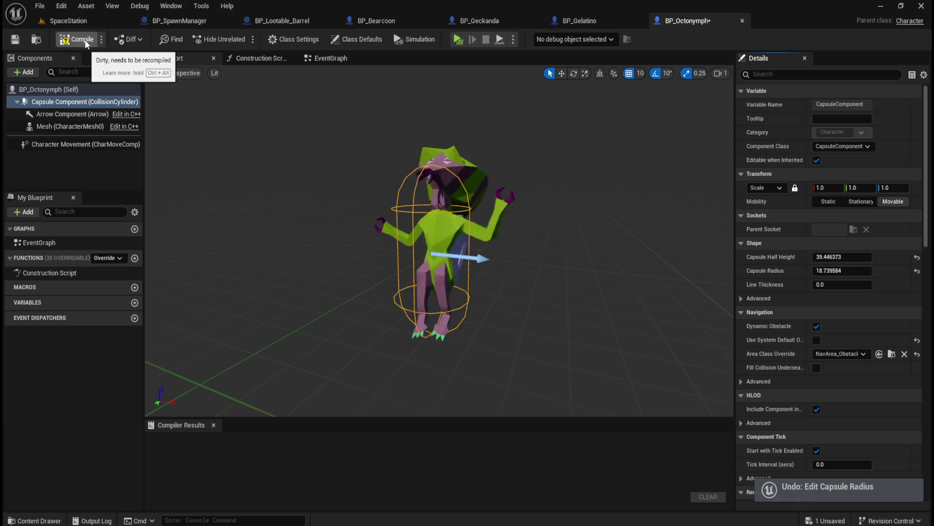
left_click(58, 41)
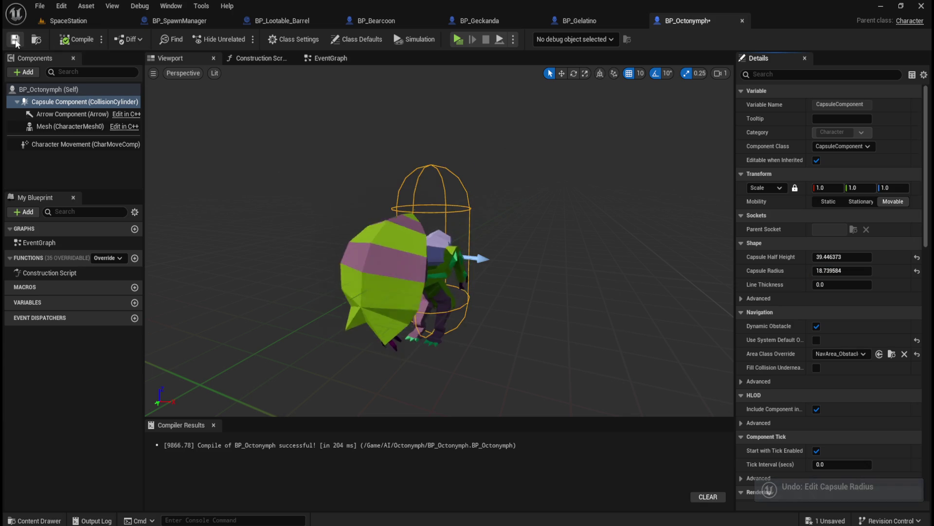
Play-test the SpaceStation level in the standalone preview, then close it
left_click(90, 24)
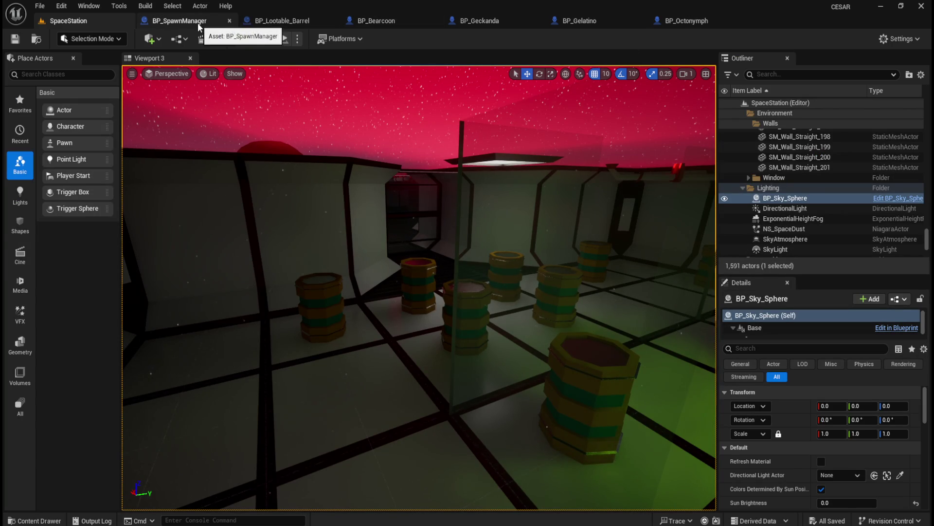
left_click(287, 24)
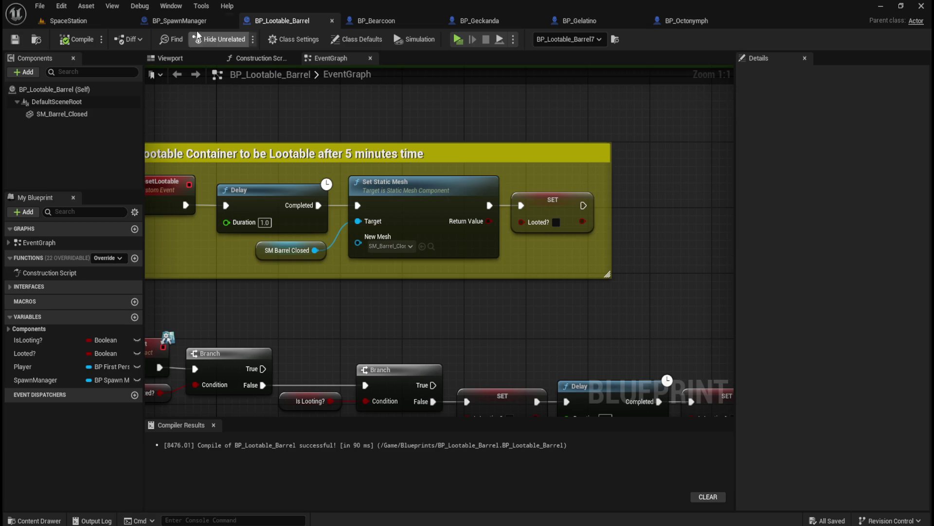
left_click(194, 20)
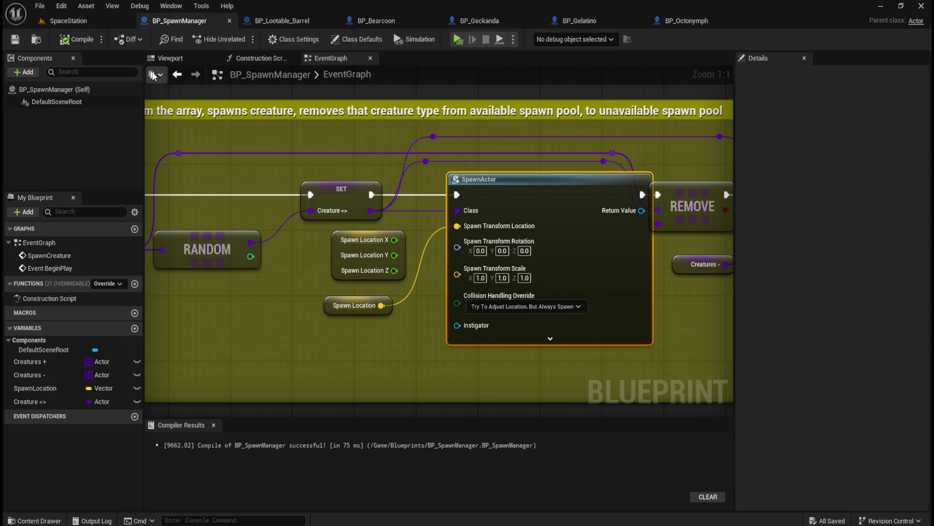
left_click(68, 21)
left_click(242, 39)
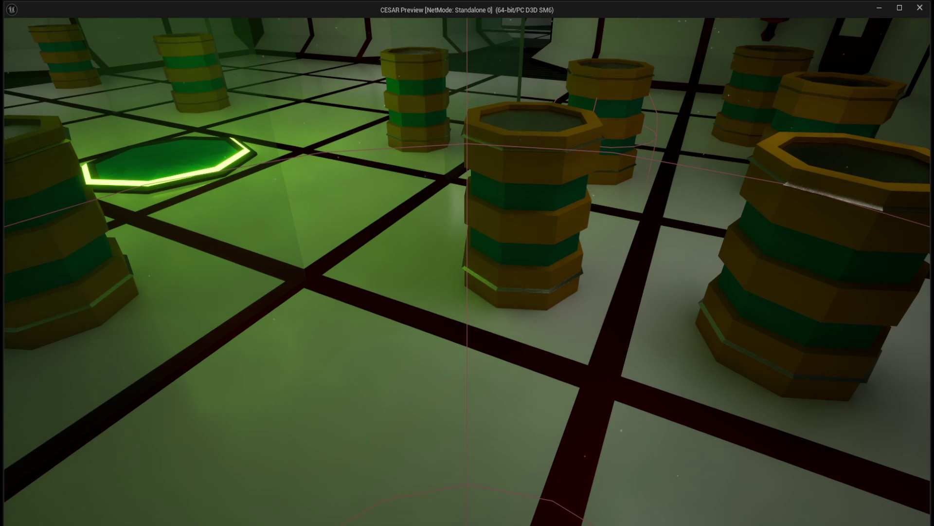
key("Escape")
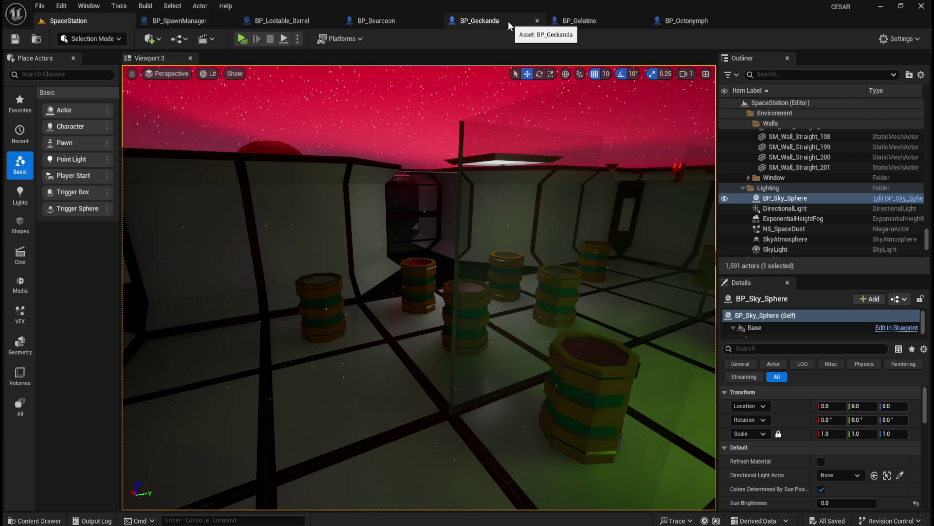
Nudge the BP_Gelatino mesh along X, then undo the move so it stays unchanged
left_click(209, 21)
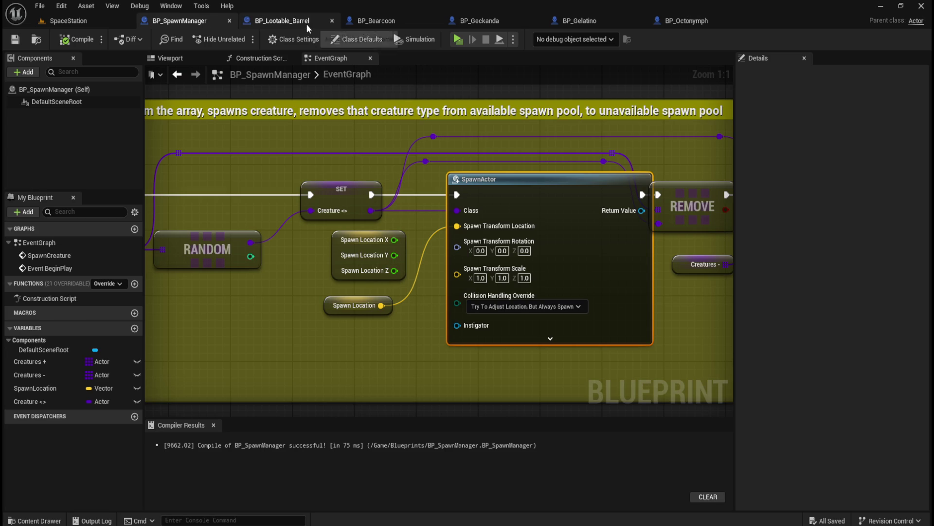
left_click(585, 20)
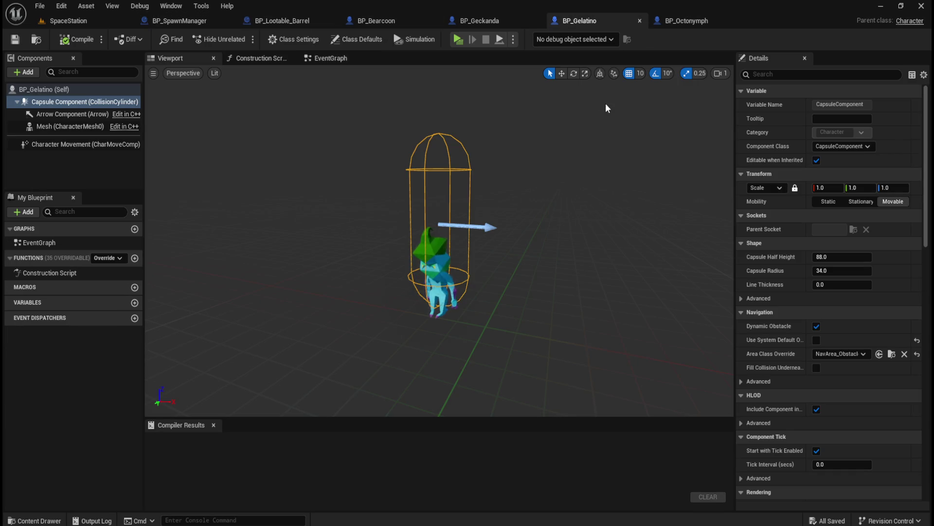
left_click(55, 126)
key("w")
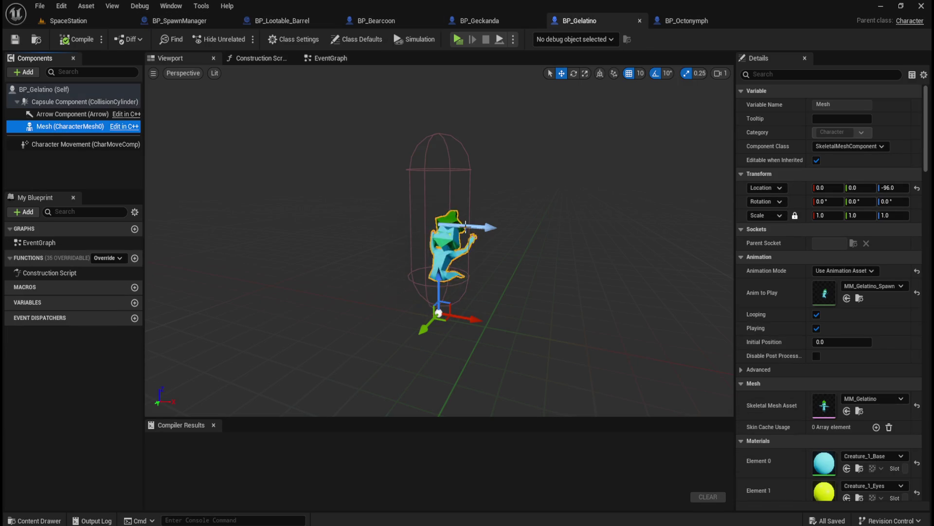
mouse_move(467, 316)
left_mouse_down()
mouse_move(615, 343)
mouse_move(389, 304)
mouse_move(525, 323)
mouse_move(425, 302)
mouse_move(469, 307)
mouse_move(457, 307)
left_mouse_up()
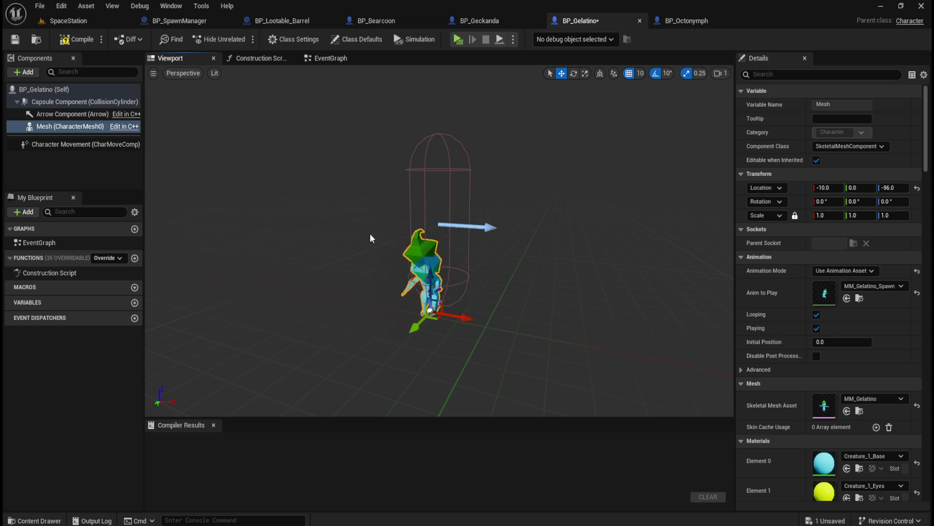
key("ctrl+z")
left_click(677, 20)
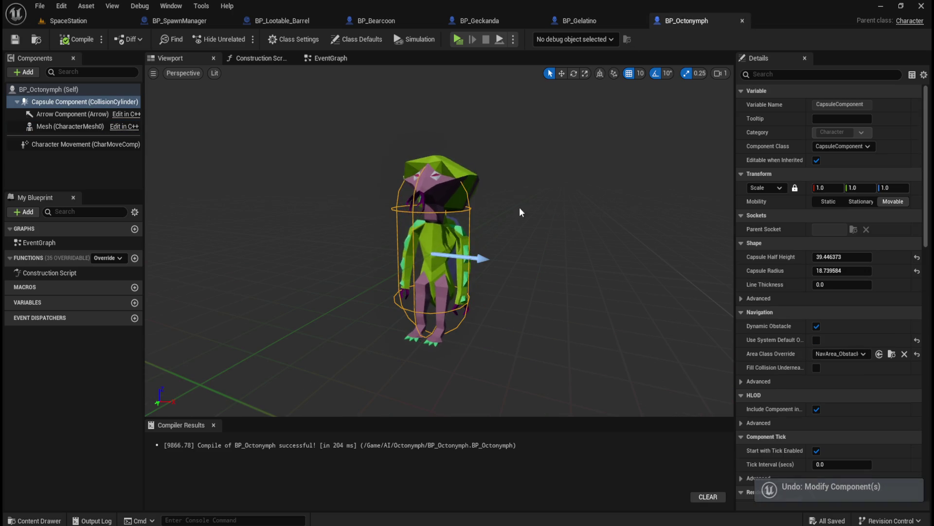
In BP_Octonymph class defaults, try mesh Z location 0, then restore the -38.0 offset
left_click(68, 114)
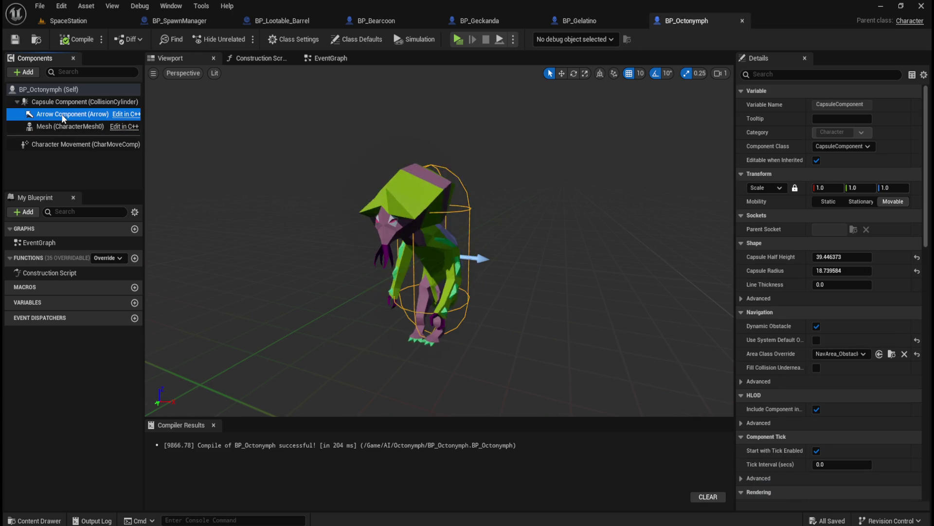
mouse_move(479, 260)
left_mouse_down()
mouse_move(450, 262)
mouse_move(494, 217)
left_mouse_up()
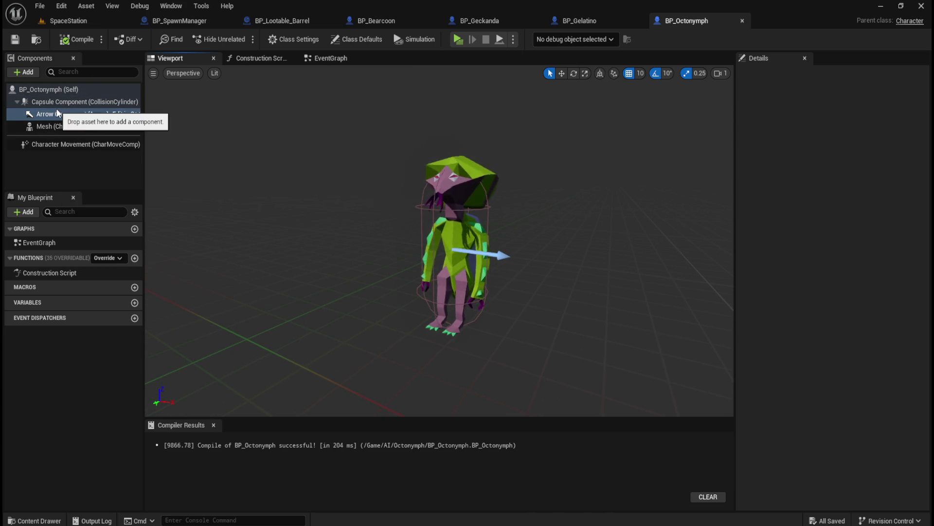
left_click(66, 90)
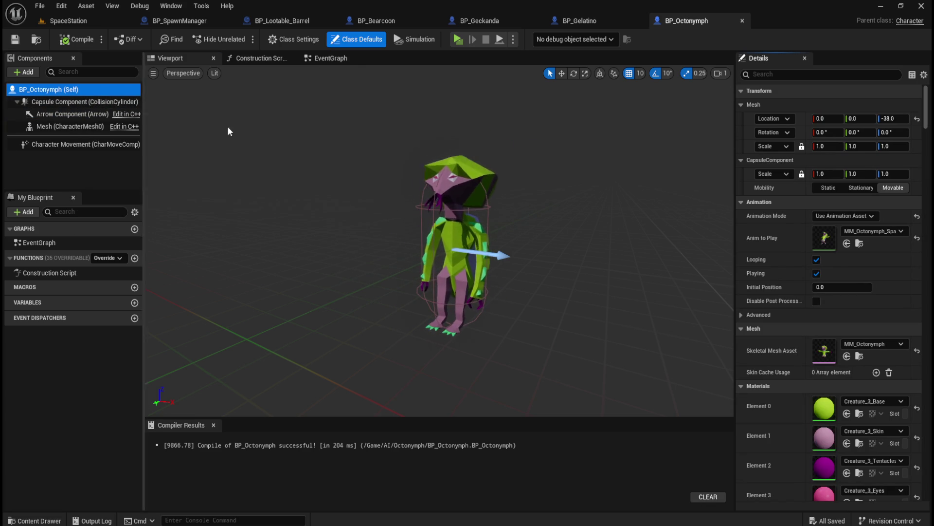
left_click(918, 120)
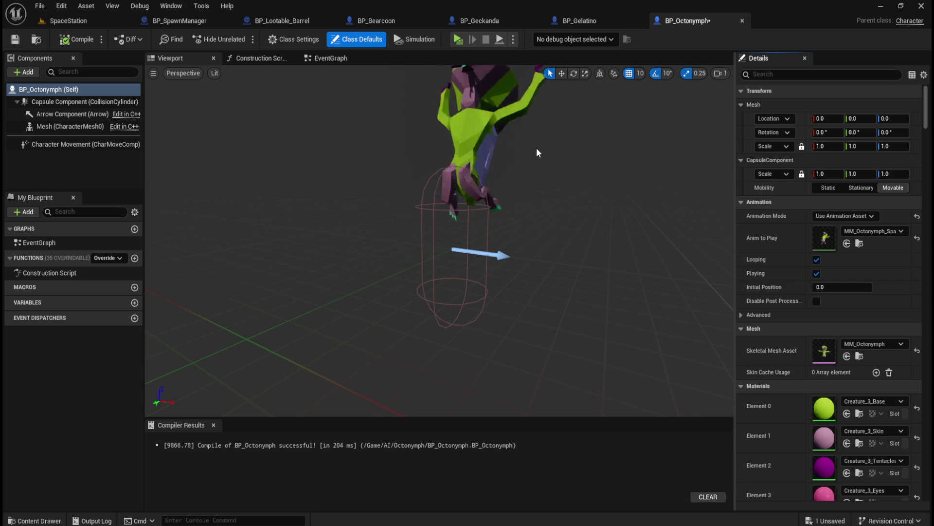
key("ctrl+s")
key("ctrl+z")
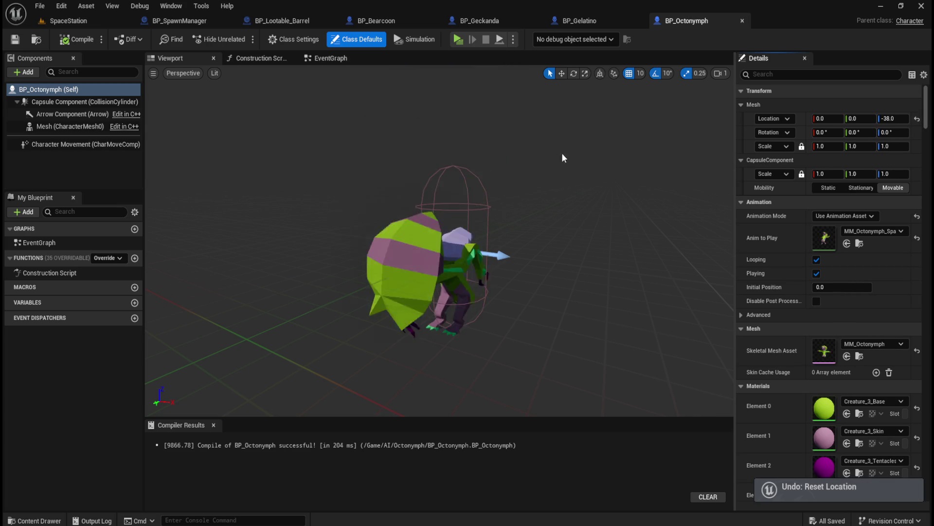
Compare with BP_Gelatino, try mesh Z -96.0 and undo it, then review BP_SpawnManager
left_click(601, 21)
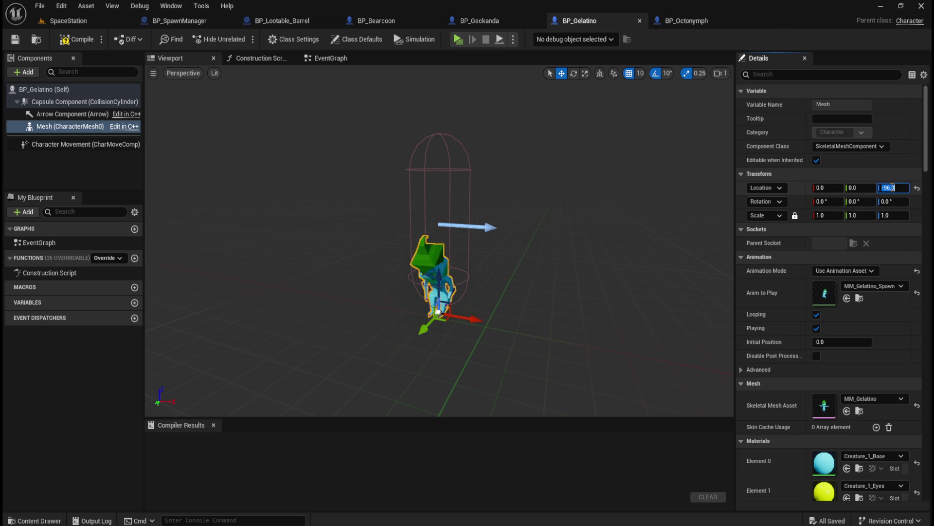
left_click(687, 20)
left_click(893, 118)
type("-96.0")
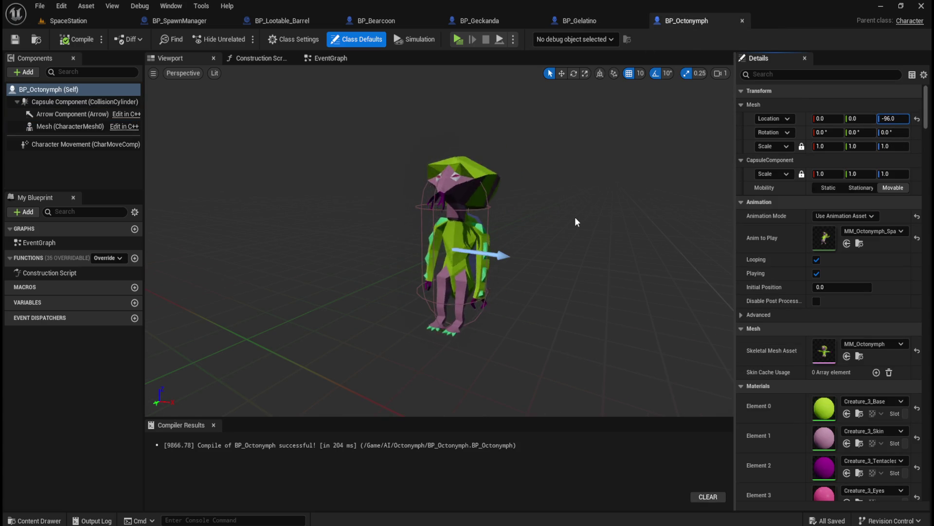
key("Return")
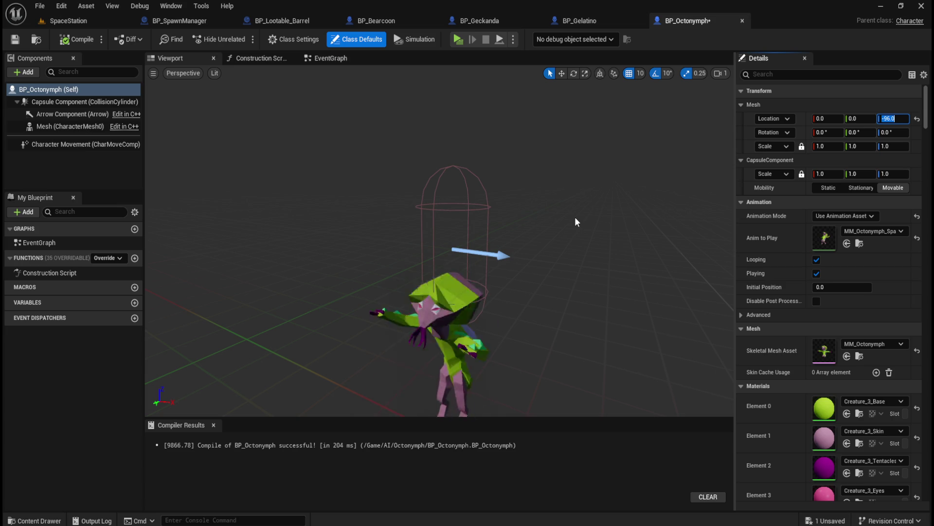
left_click(594, 184)
key("ctrl+z")
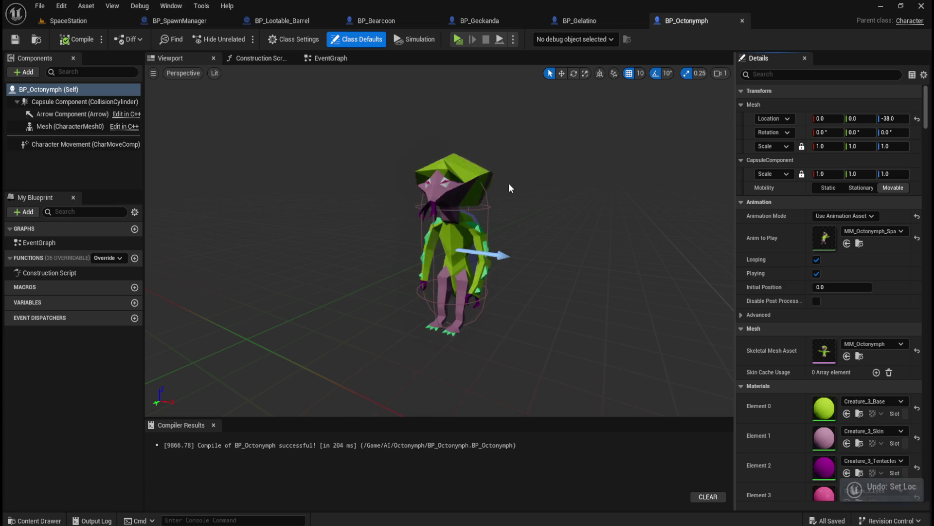
left_click(181, 20)
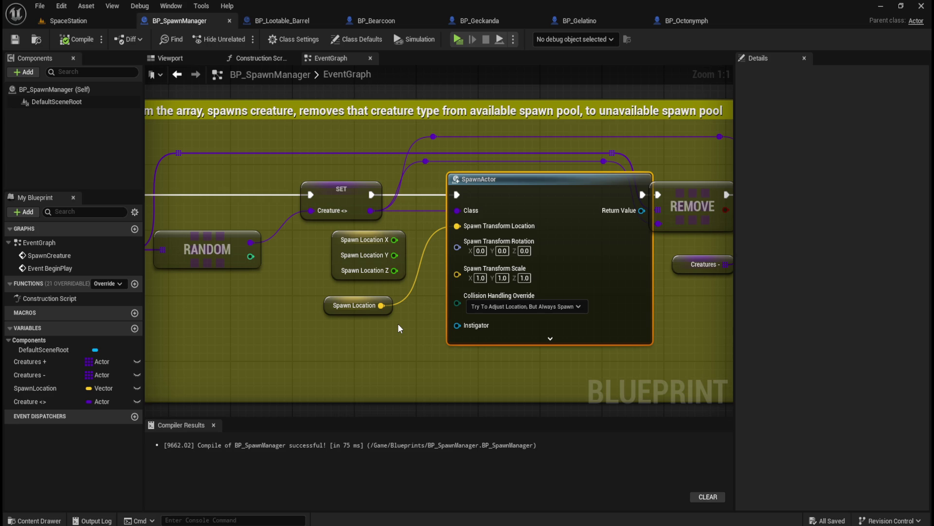
left_click(98, 22)
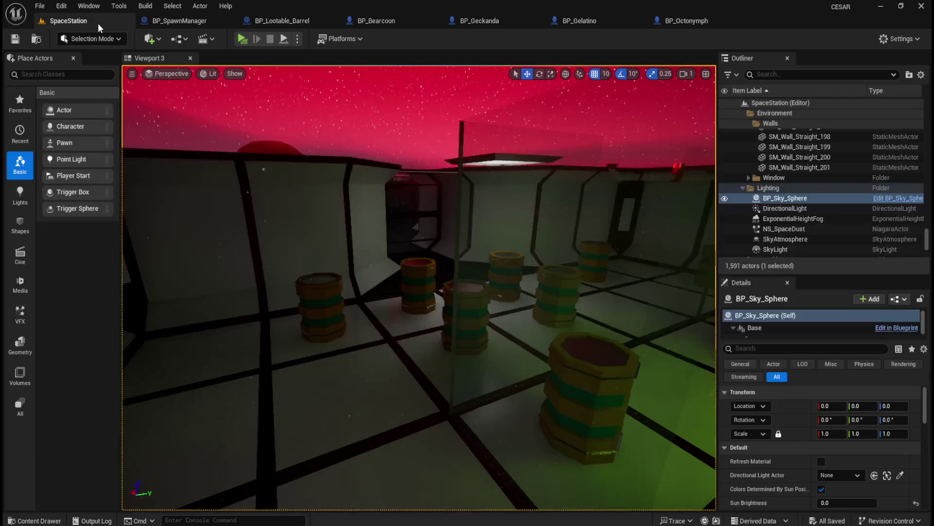
mouse_move(370, 259)
left_mouse_down()
mouse_move(394, 256)
mouse_move(382, 262)
left_mouse_up()
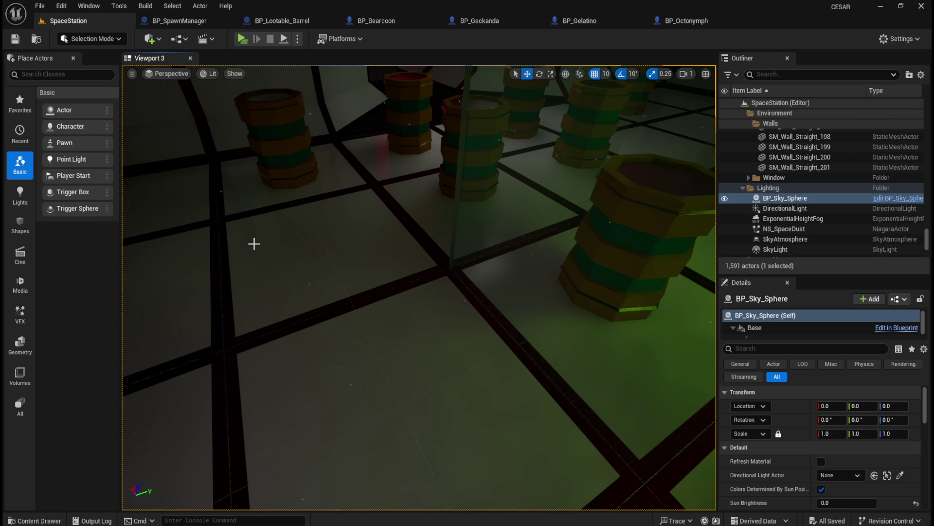
left_click_drag(411, 217, 419, 194)
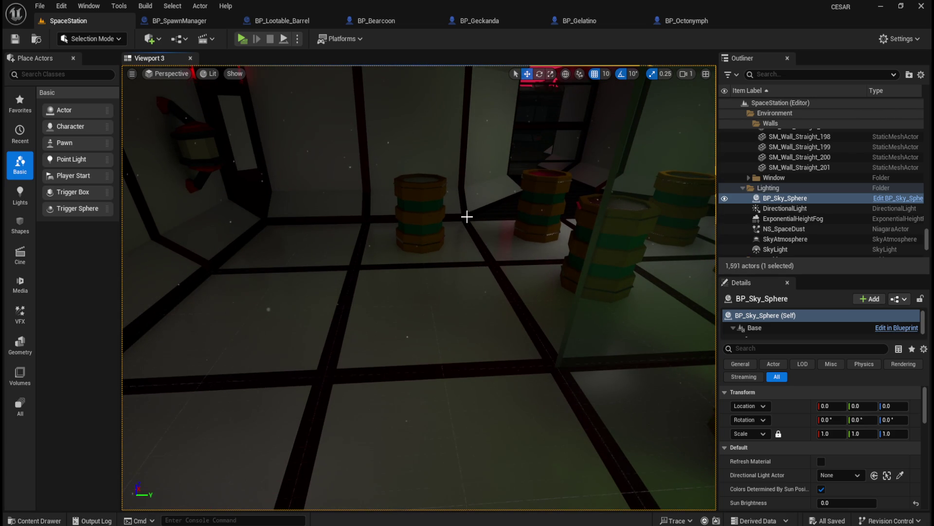
left_click(509, 213)
left_click(457, 258)
left_click(413, 309)
left_click(305, 300)
left_click(337, 250)
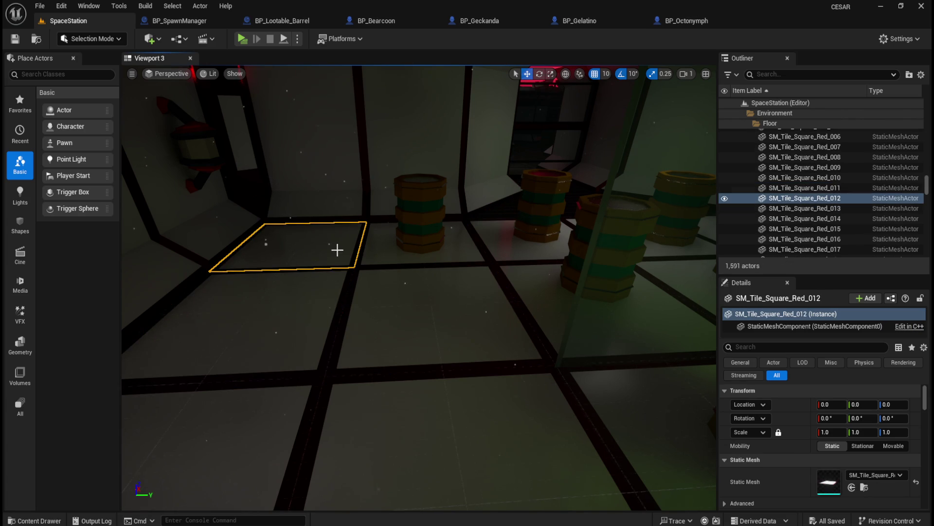
left_click(392, 253)
left_click(411, 306)
left_click(311, 287)
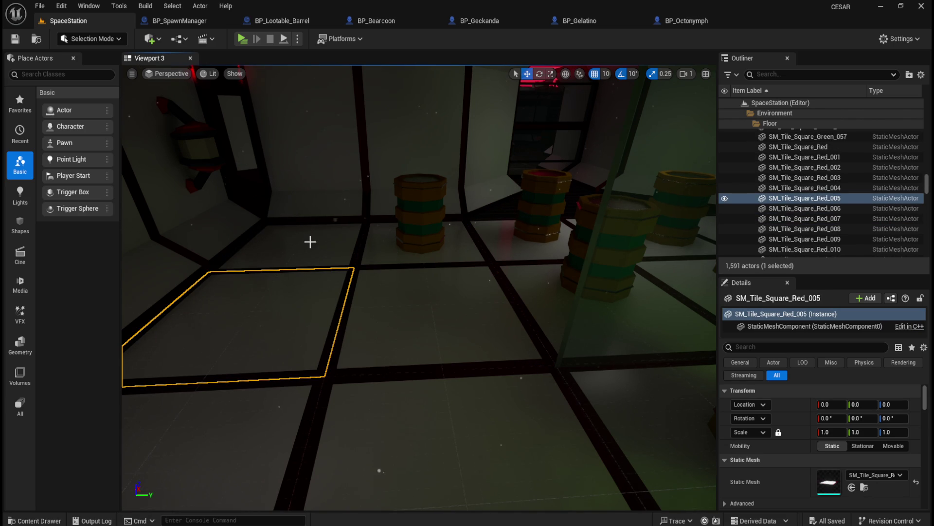
left_click(417, 238)
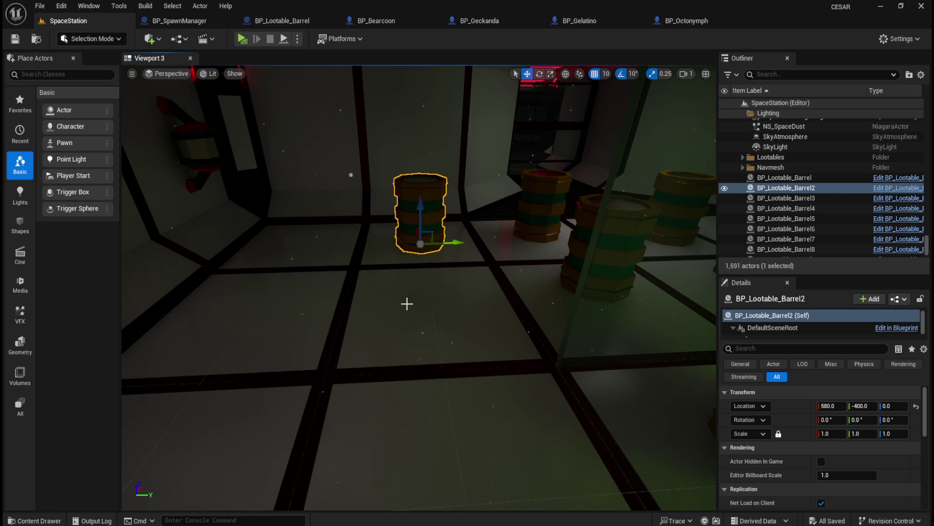
left_click(386, 290)
left_click(344, 265)
left_click(392, 301)
left_click(306, 291)
left_click(312, 248)
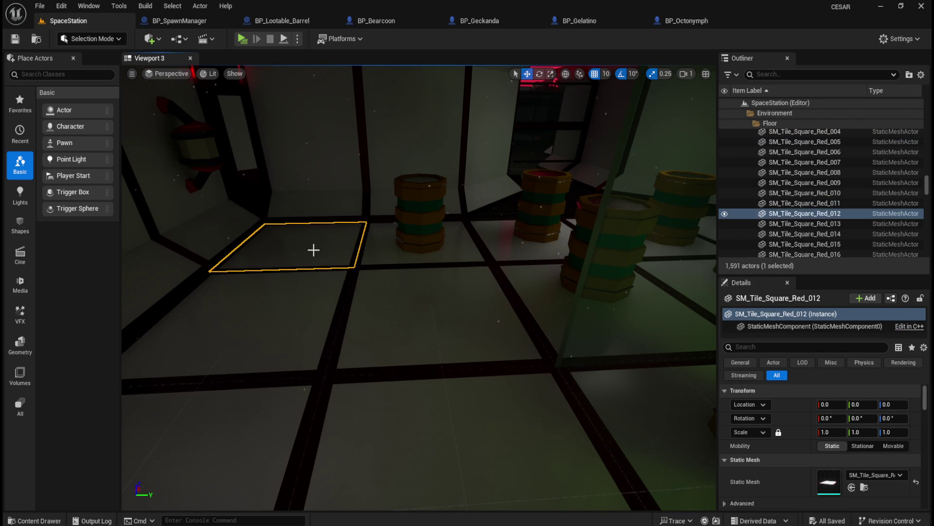
left_click(389, 281)
left_click(335, 261)
left_click(321, 296)
left_click(396, 294)
left_click(343, 258)
left_click(421, 302)
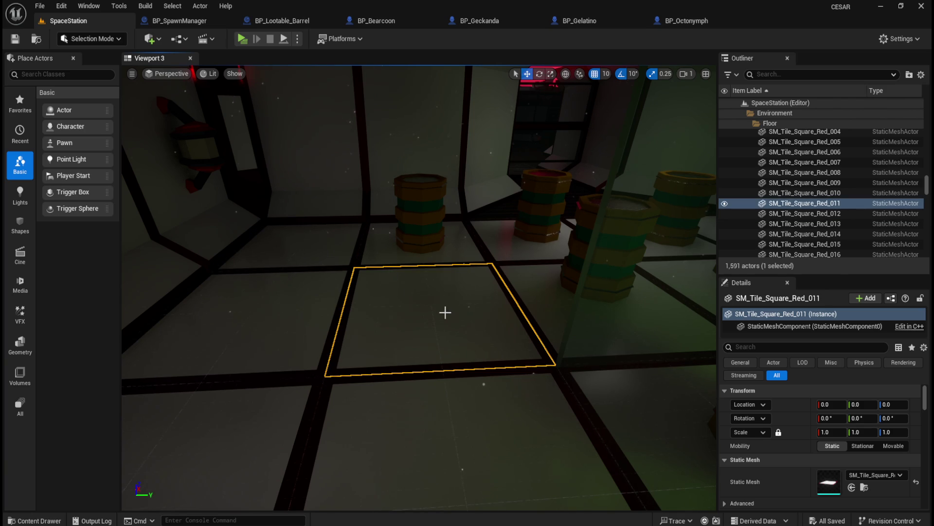
left_click(343, 252)
left_click(335, 283)
left_click(406, 305)
Fly the viewport over the station floor, then browse the Lootable Barrel, Geckanda and Octonymph blueprints
mouse_move(462, 242)
left_mouse_down()
mouse_move(485, 273)
mouse_move(507, 265)
mouse_move(295, 236)
mouse_move(468, 258)
left_mouse_up()
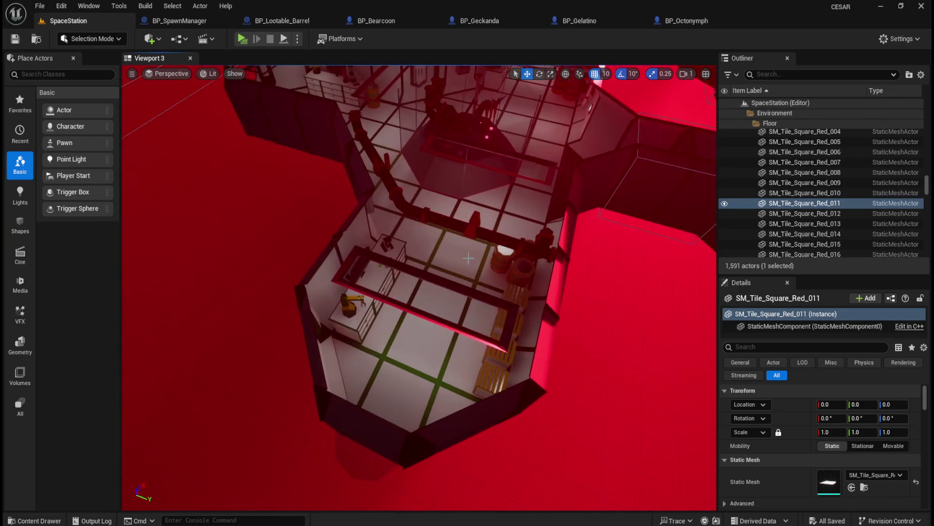
scroll(468, 258, "up", 5)
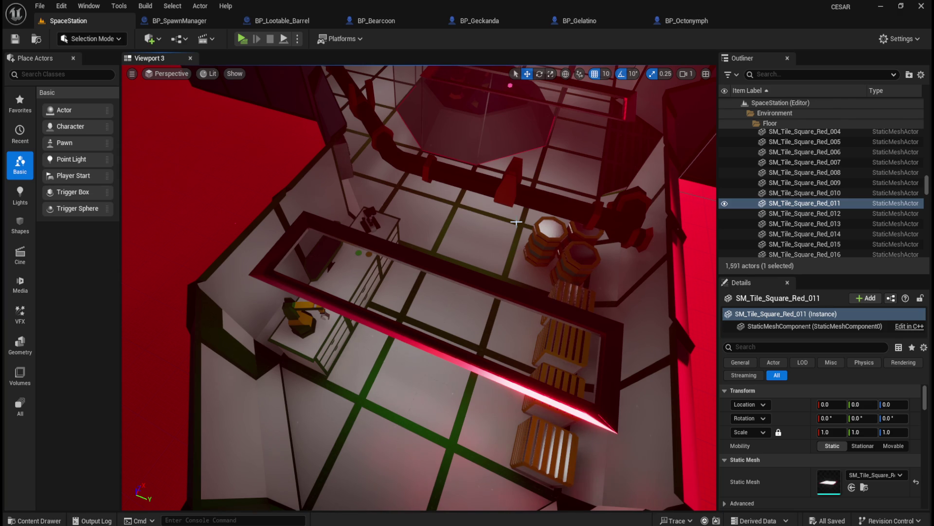
mouse_move(516, 222)
left_mouse_down()
mouse_move(563, 206)
mouse_move(563, 175)
mouse_move(550, 156)
mouse_move(535, 171)
mouse_move(573, 223)
left_mouse_up()
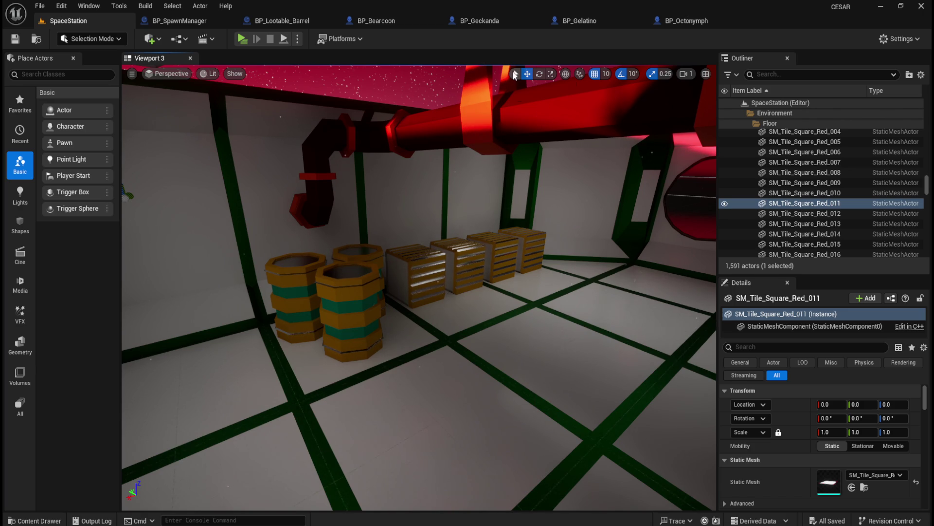
left_click(282, 20)
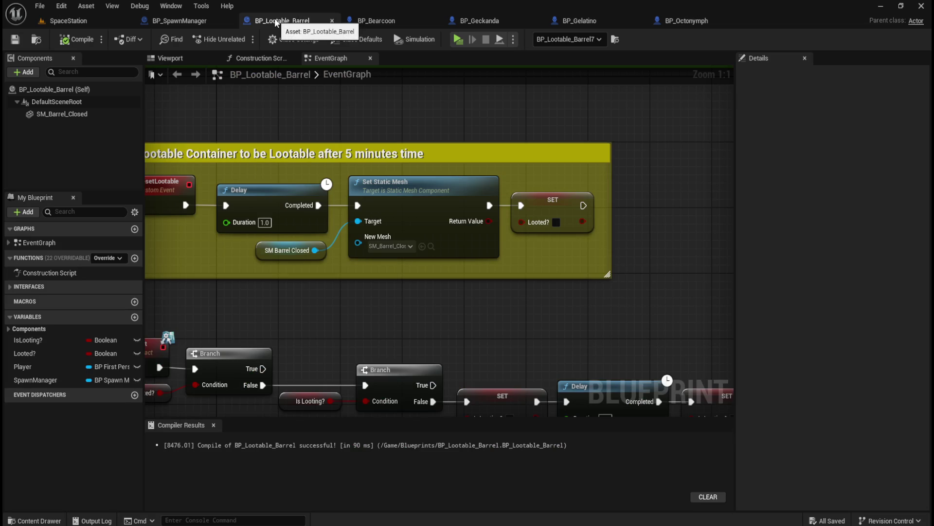
left_click(480, 19)
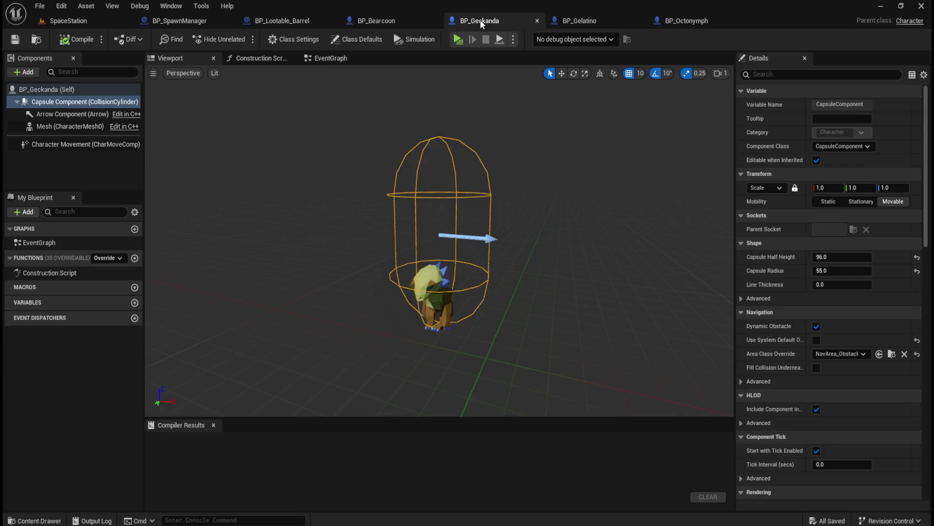
left_click(682, 23)
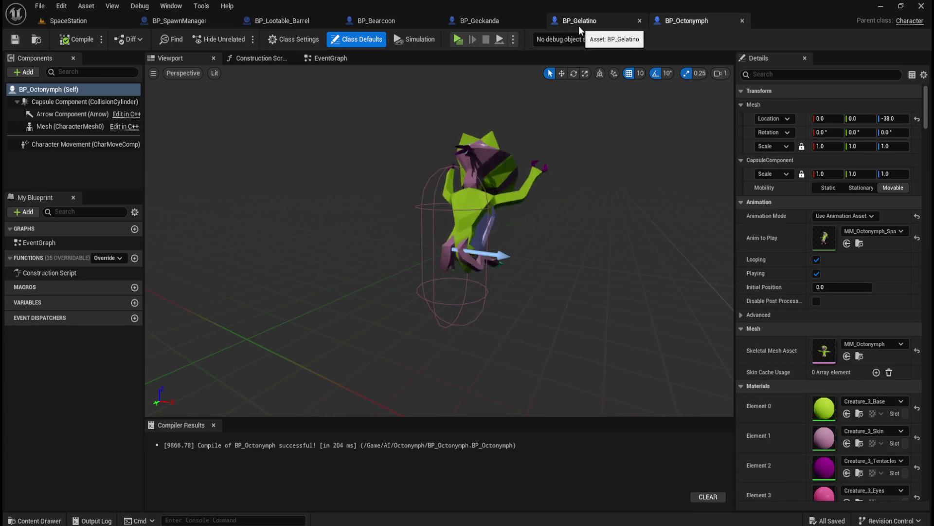
Compare with BP_Gelatino and lower the Octonymph mesh to Z -96
left_click(579, 22)
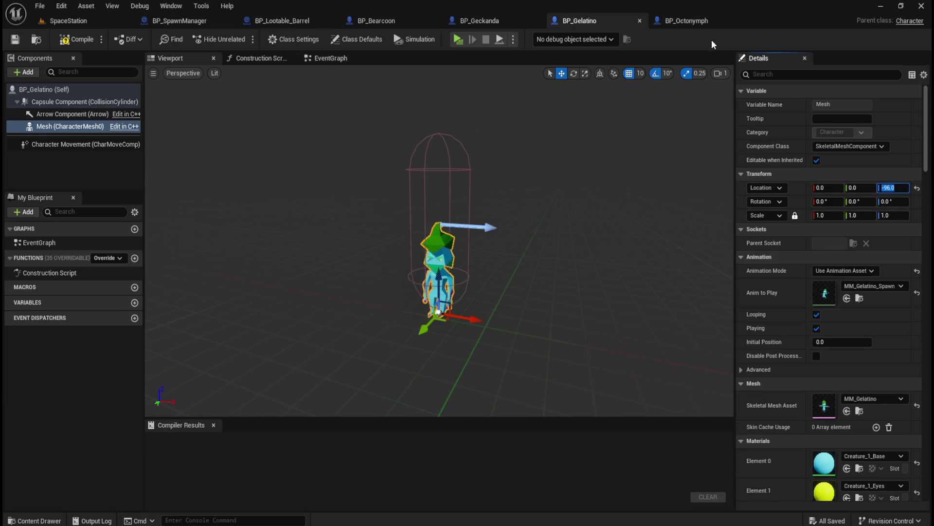
left_click(686, 20)
left_click_drag(892, 119, 913, 120)
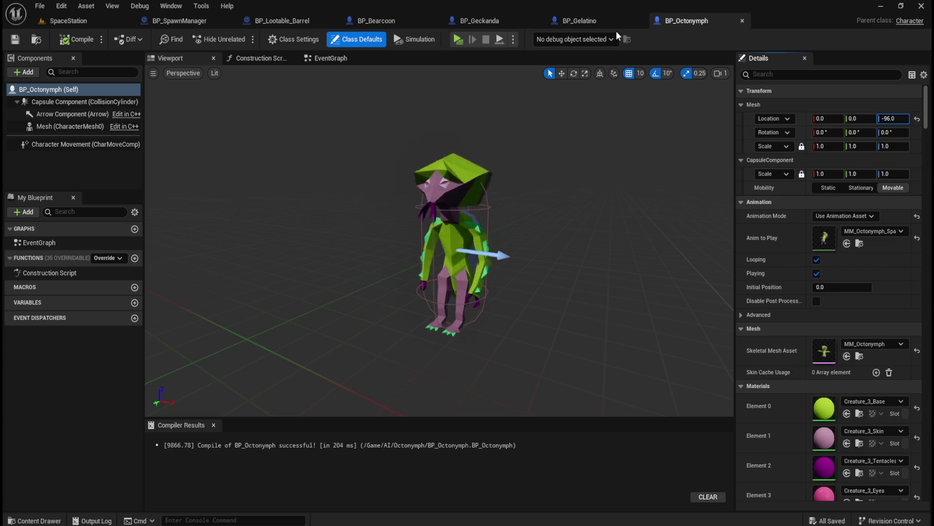
Reset the Octonymph capsule to 88 half height and 34 radius, then compile and save
left_click(579, 21)
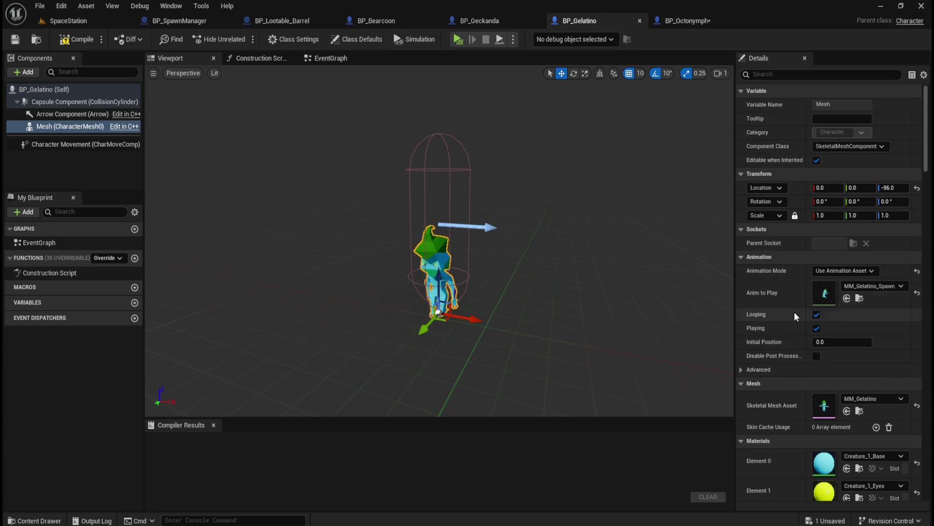
left_click(84, 101)
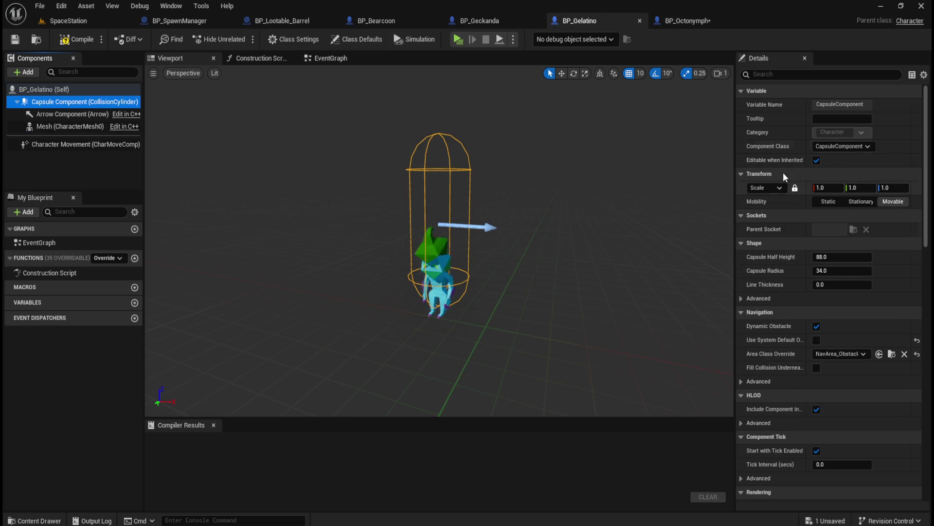
left_click(686, 21)
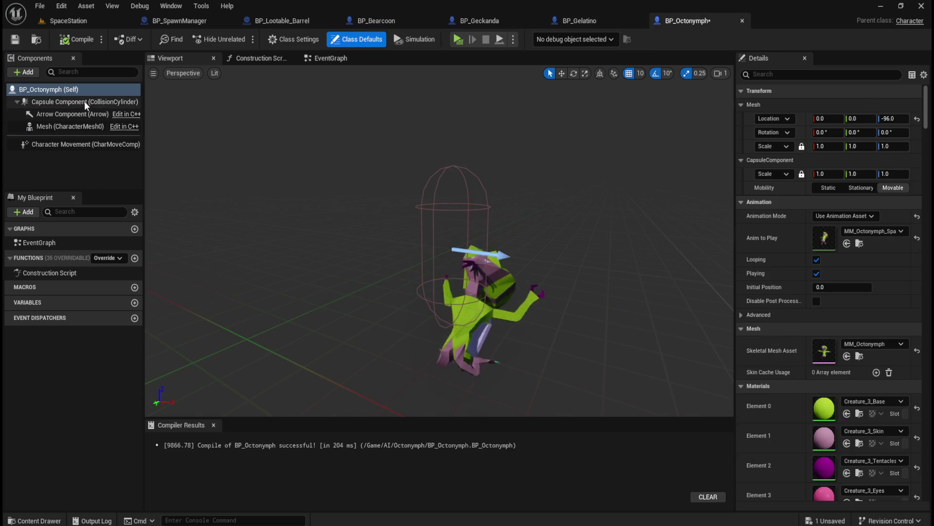
left_click(83, 101)
left_click(847, 256)
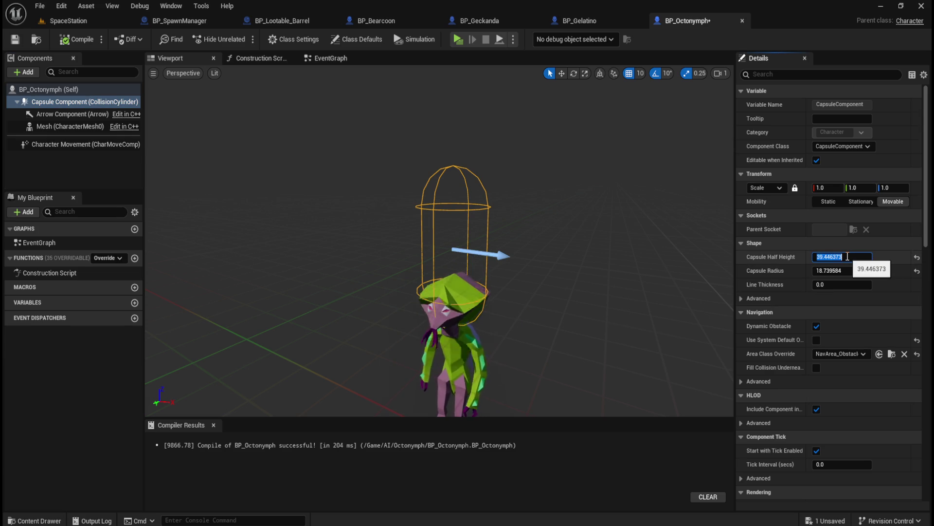
left_click(917, 257)
left_click(917, 272)
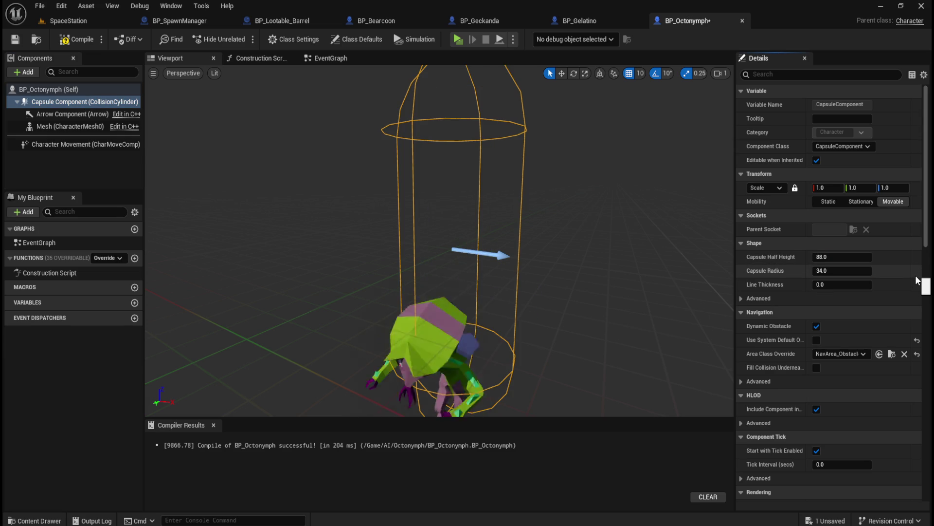
left_click(78, 39)
left_click(15, 39)
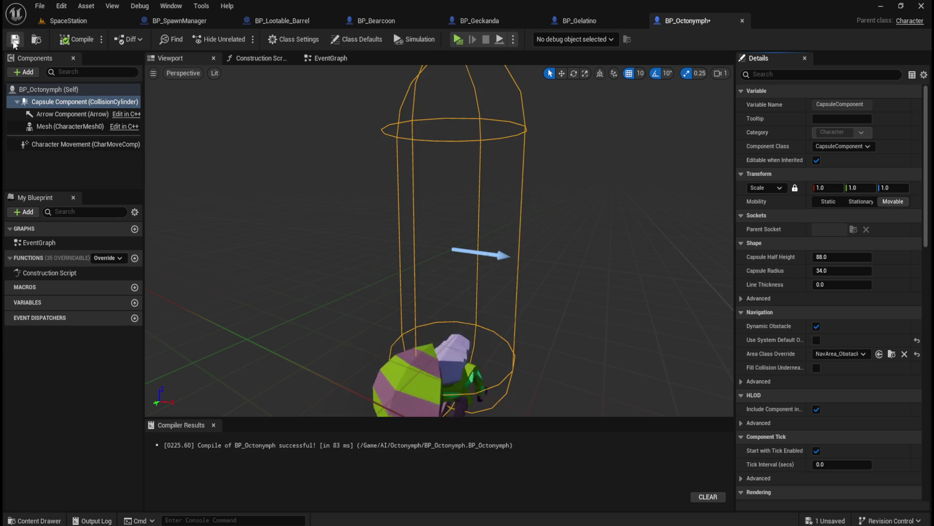
left_click(279, 20)
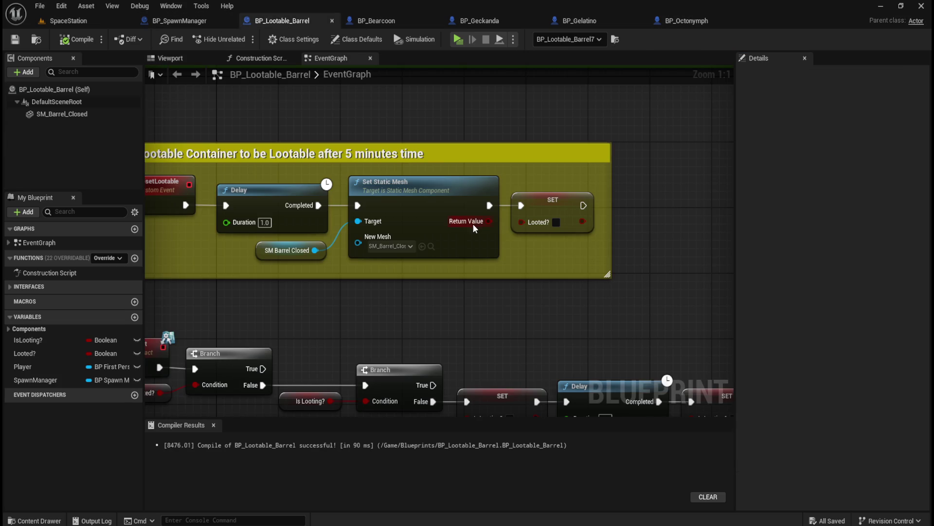
Delete the Spawn Location node, split the spawn location pin, and wire Spawn Location X and Y
left_click(199, 22)
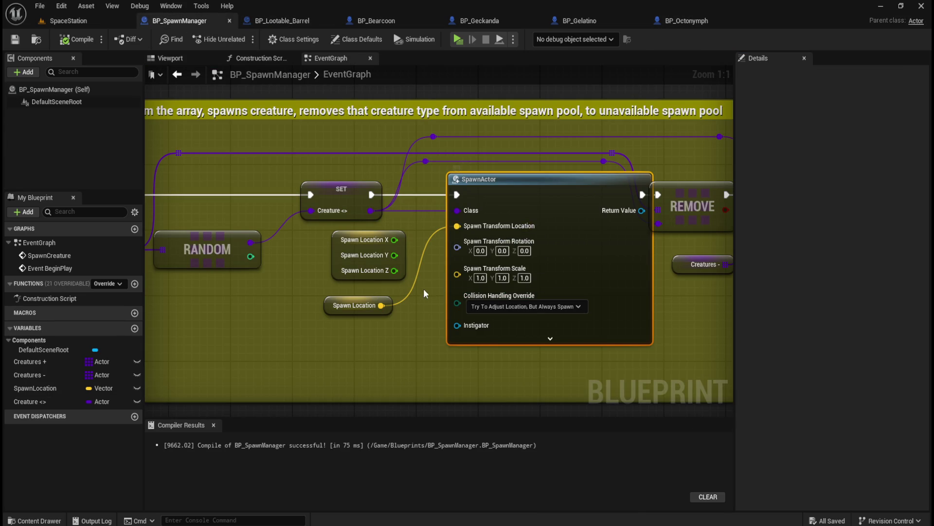
left_click_drag(309, 289, 349, 316)
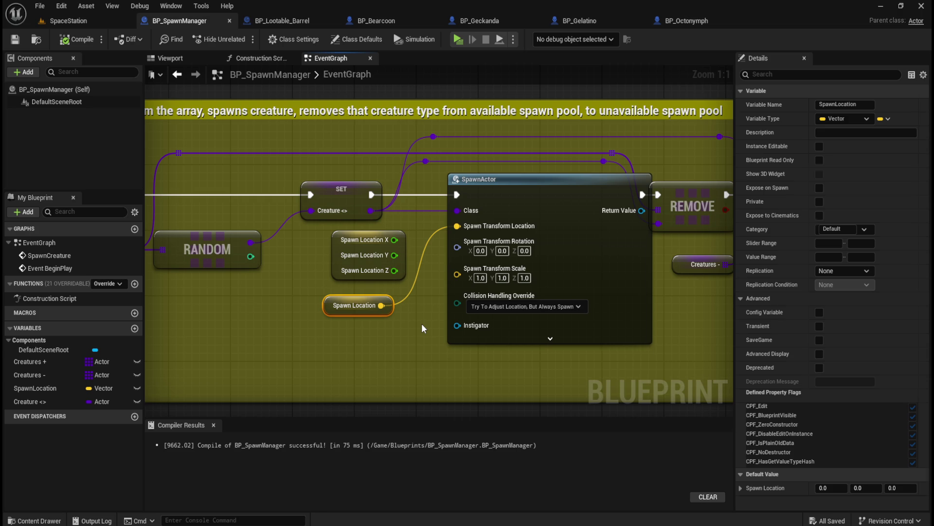
key("Delete")
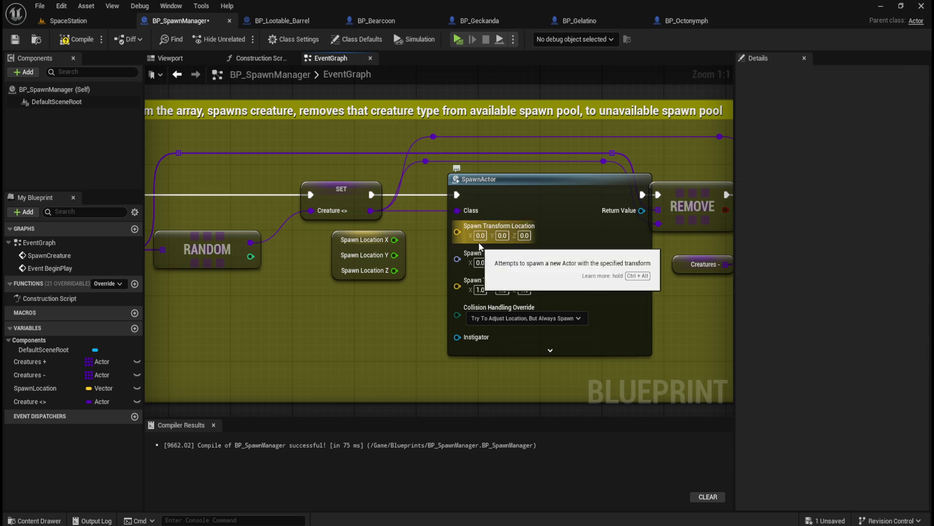
mouse_move(394, 240)
left_mouse_down()
mouse_move(451, 230)
mouse_move(437, 232)
left_mouse_up()
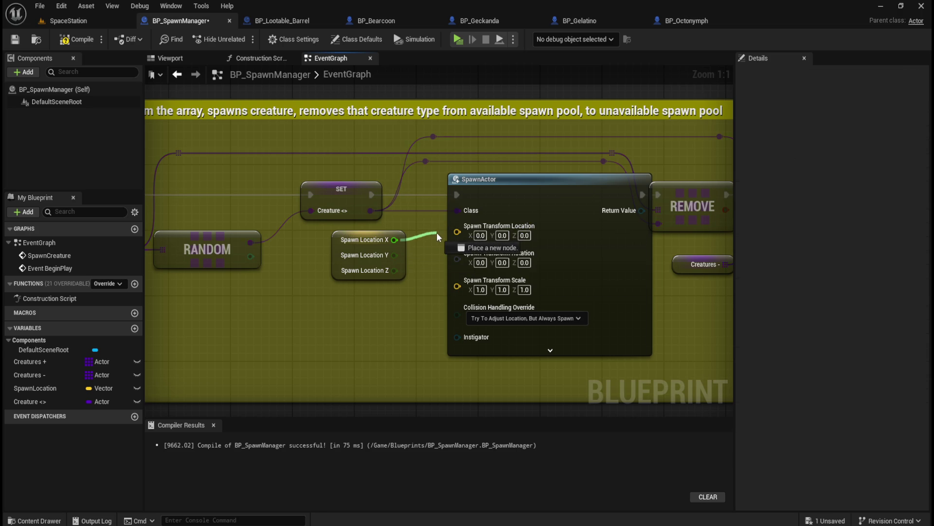
right_click(456, 232)
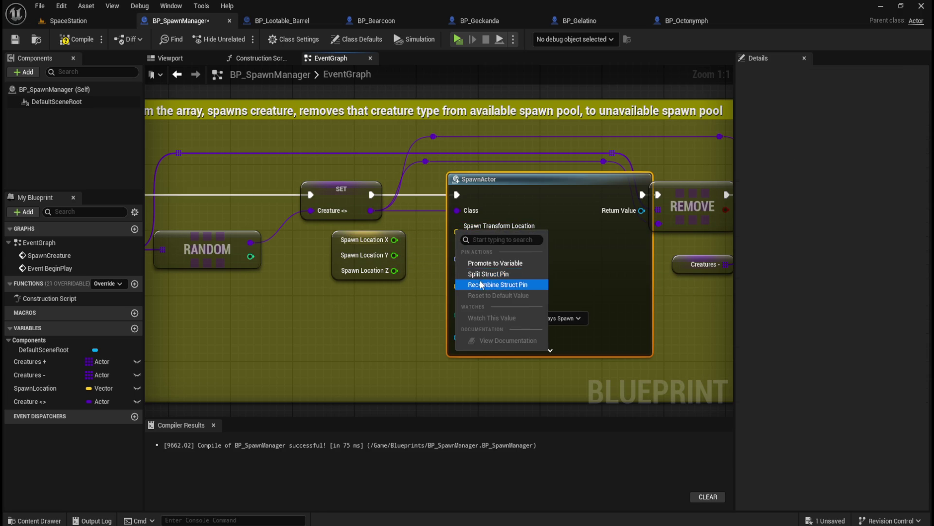
left_click(481, 274)
mouse_move(394, 240)
left_mouse_down()
mouse_move(443, 239)
mouse_move(457, 226)
left_mouse_up()
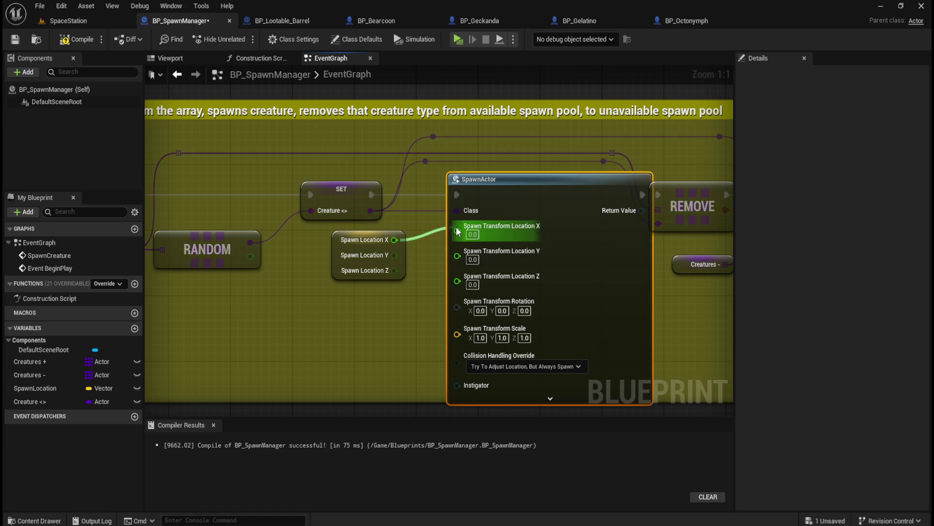
mouse_move(394, 255)
left_mouse_down()
mouse_move(455, 250)
mouse_move(456, 242)
left_mouse_up()
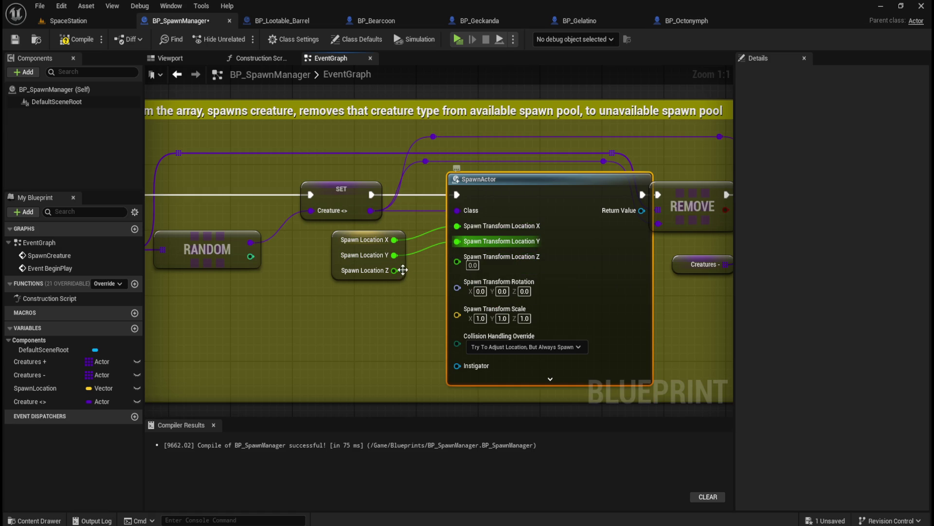
Add 50 to Spawn Location Z, feed it into the spawn Z input, and compile
mouse_move(394, 271)
left_mouse_down()
mouse_move(343, 311)
mouse_move(330, 302)
left_mouse_up()
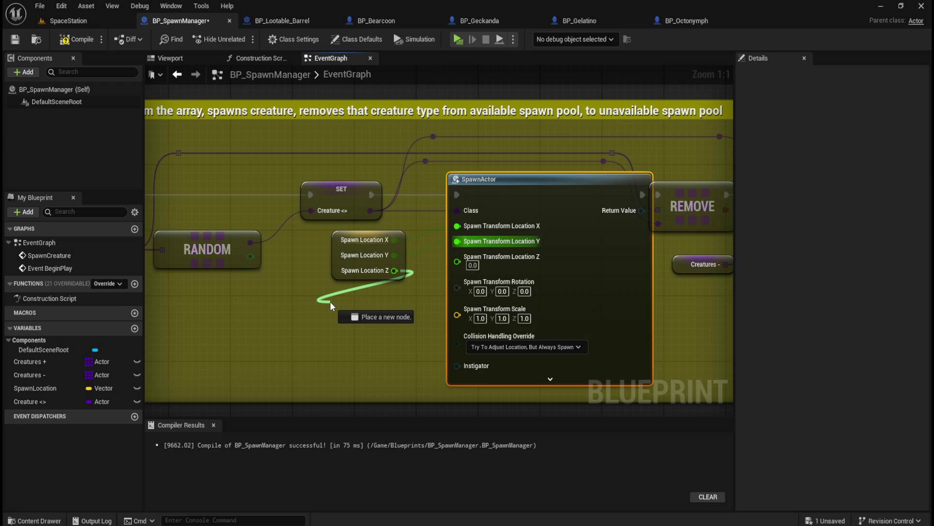
left_click_drag(330, 303, 329, 302)
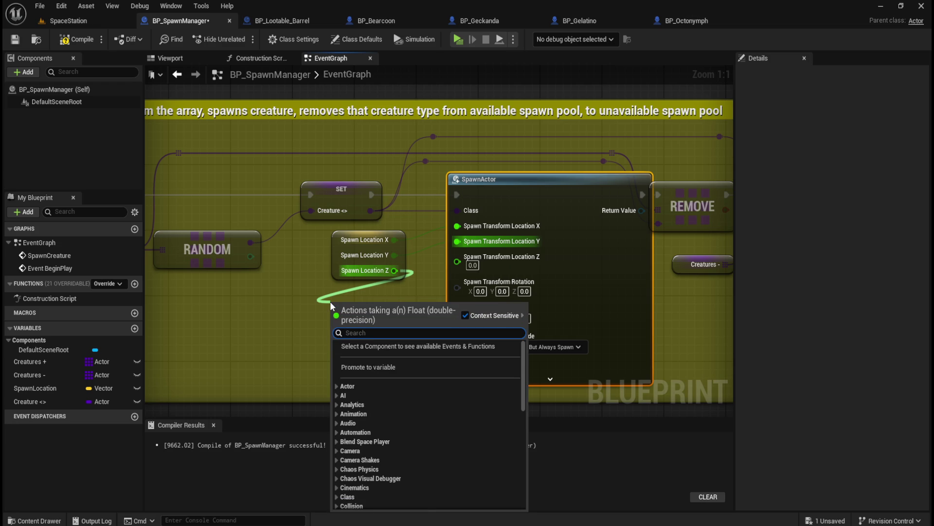
type("+")
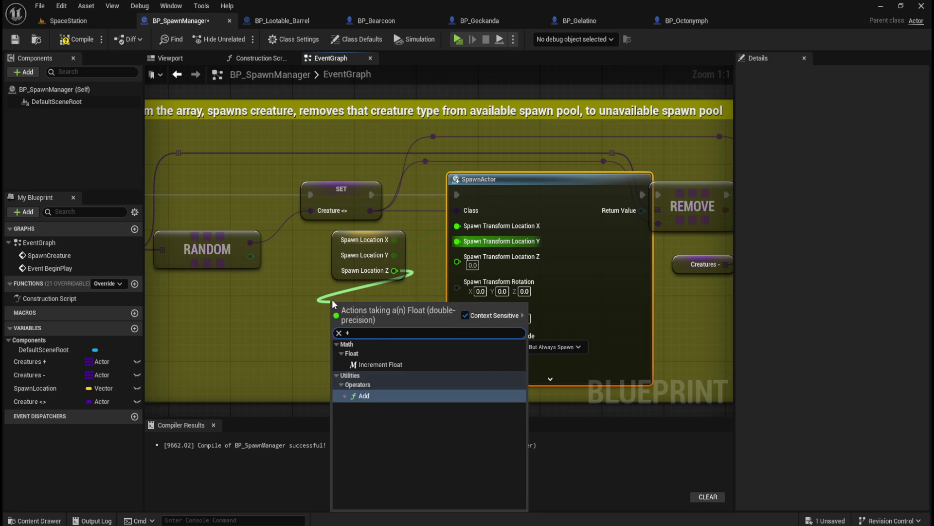
type("50")
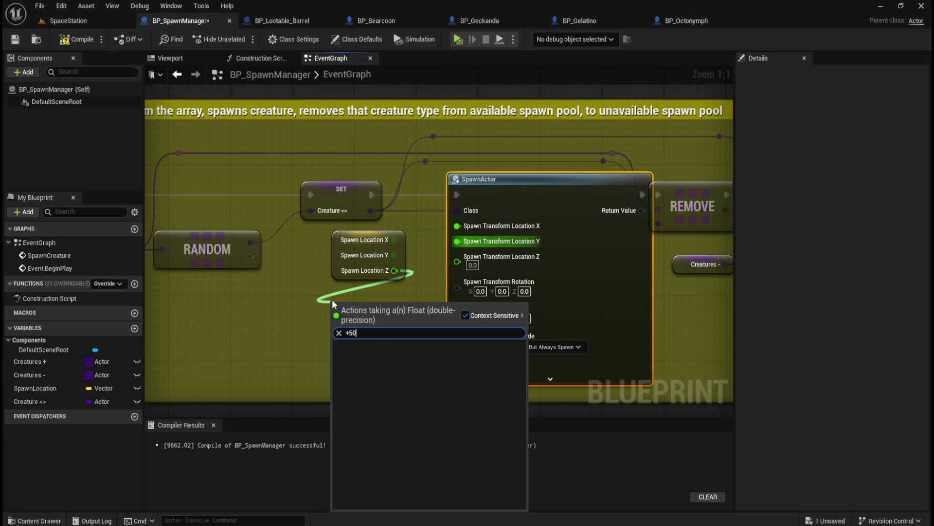
key("Escape")
left_click_drag(395, 270, 336, 308)
type("+")
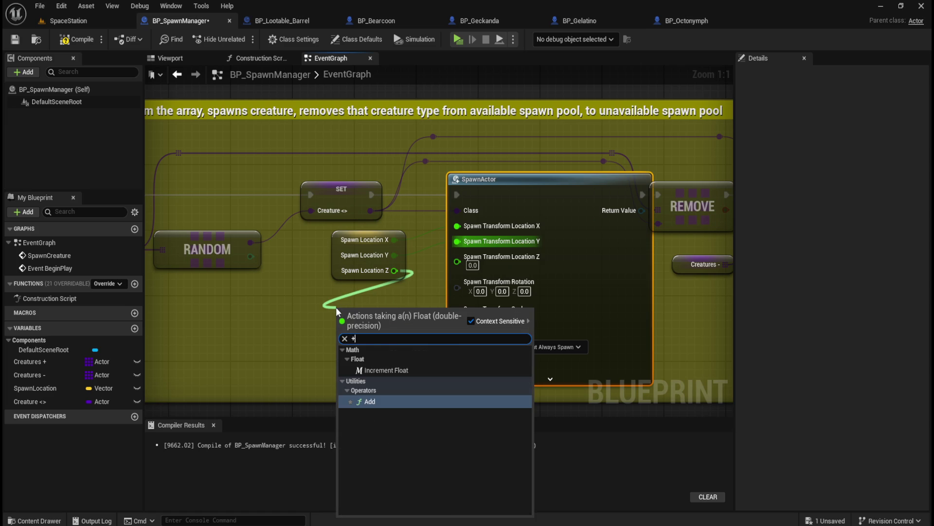
key("Return")
left_click(356, 330)
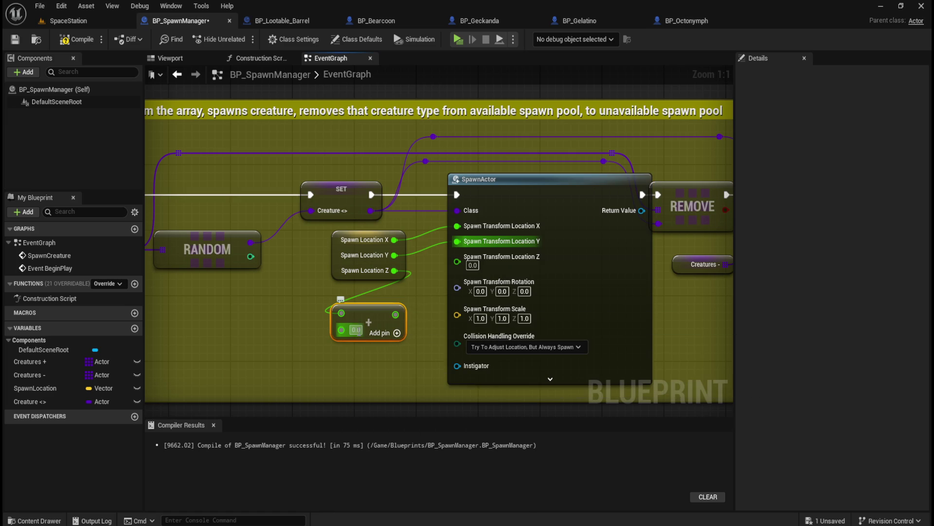
type("50")
key("Return")
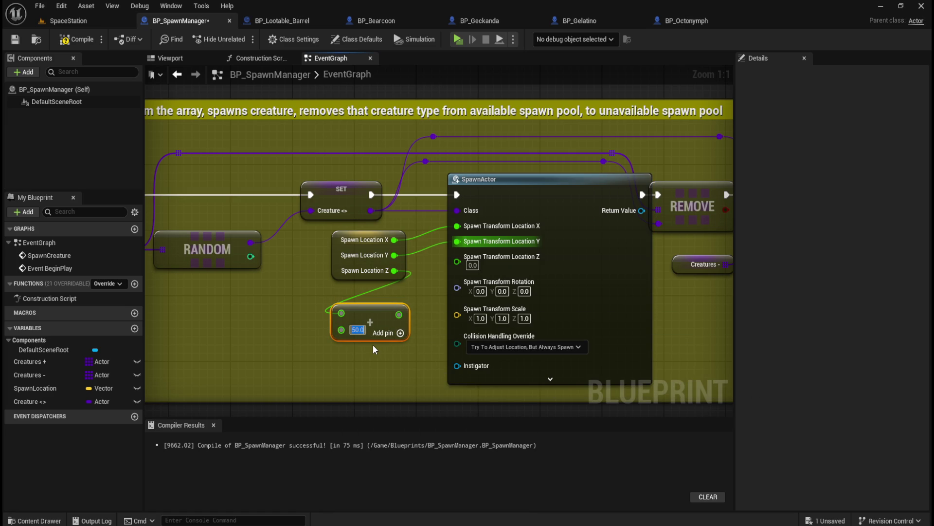
left_click_drag(399, 316, 457, 262)
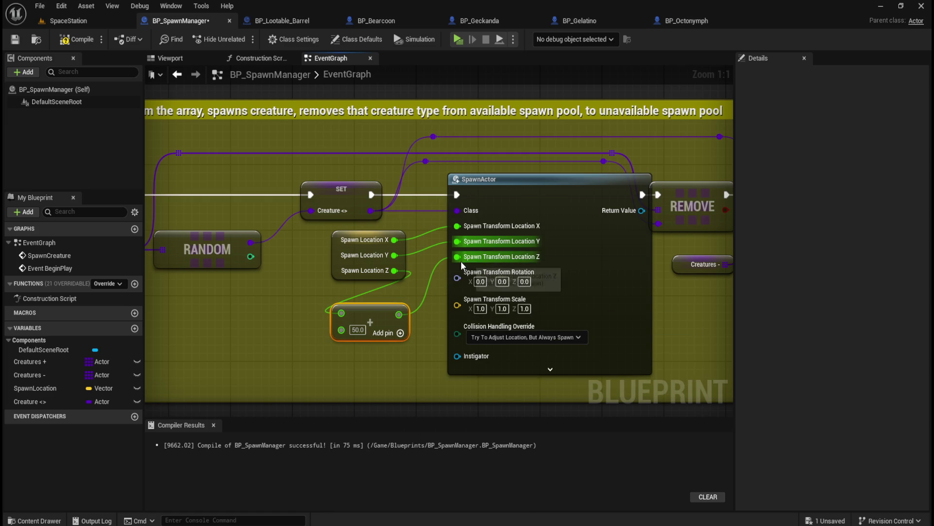
left_click(63, 40)
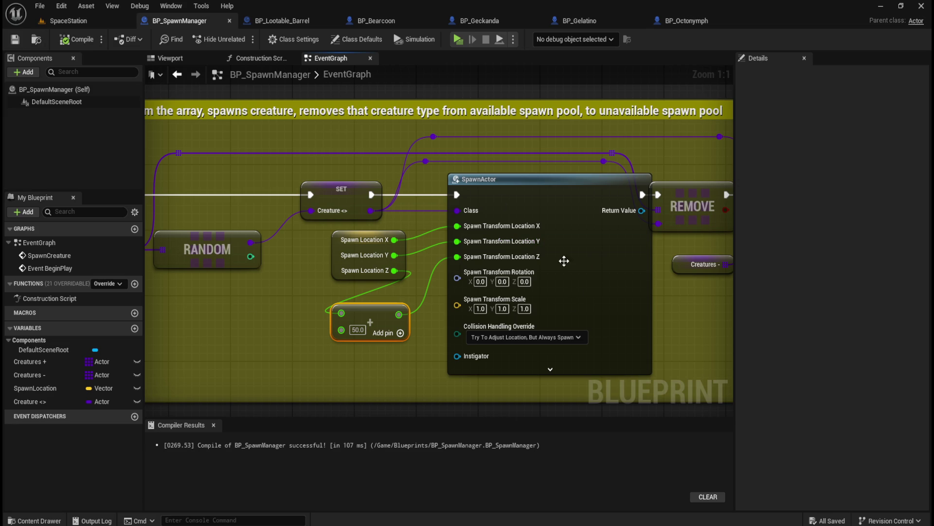
left_click(93, 19)
Play-test the level, then change the SpawnManager's Z offset from 50.0 to 125.0
left_click(248, 38)
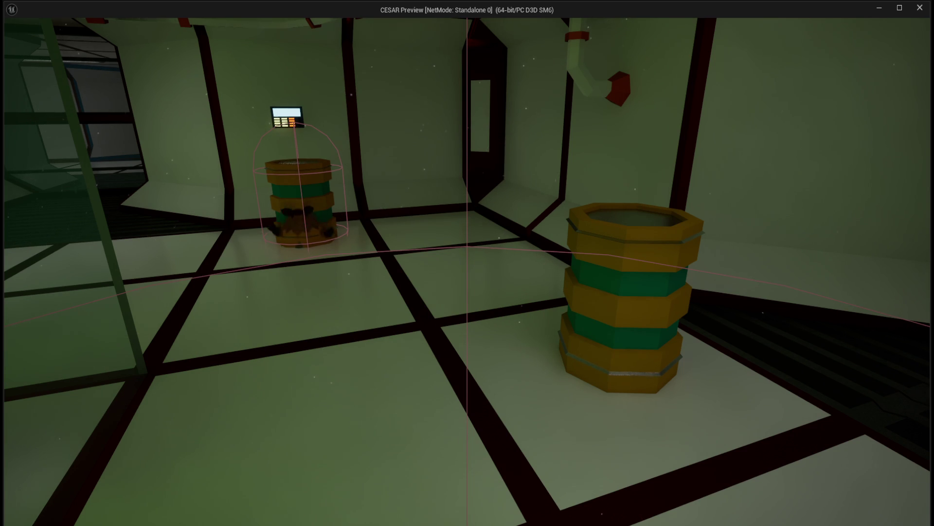
key("Escape")
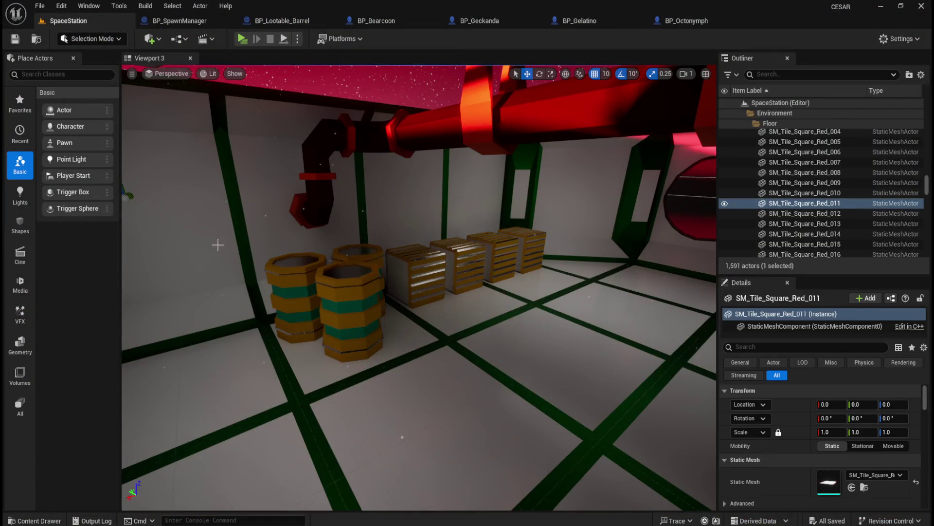
left_click(188, 21)
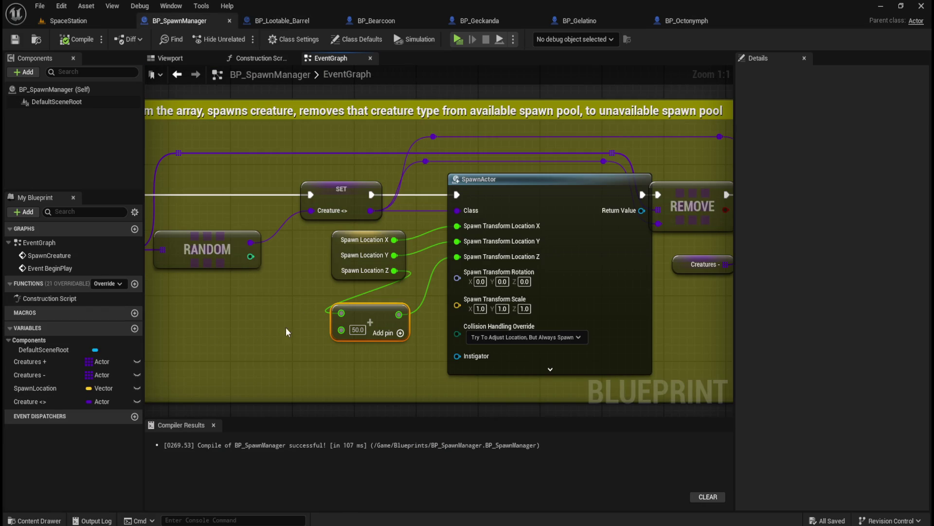
left_click_drag(249, 331, 366, 284)
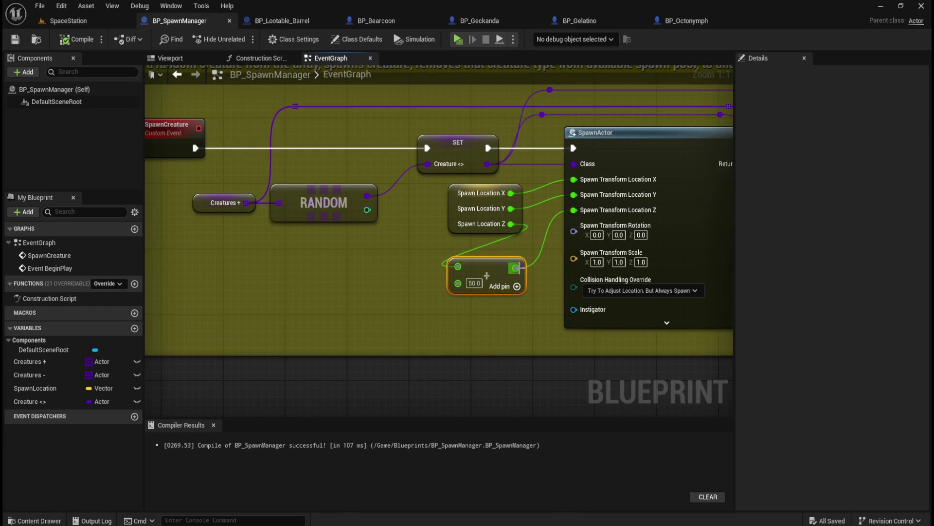
left_click(476, 286)
type("125")
key("Return")
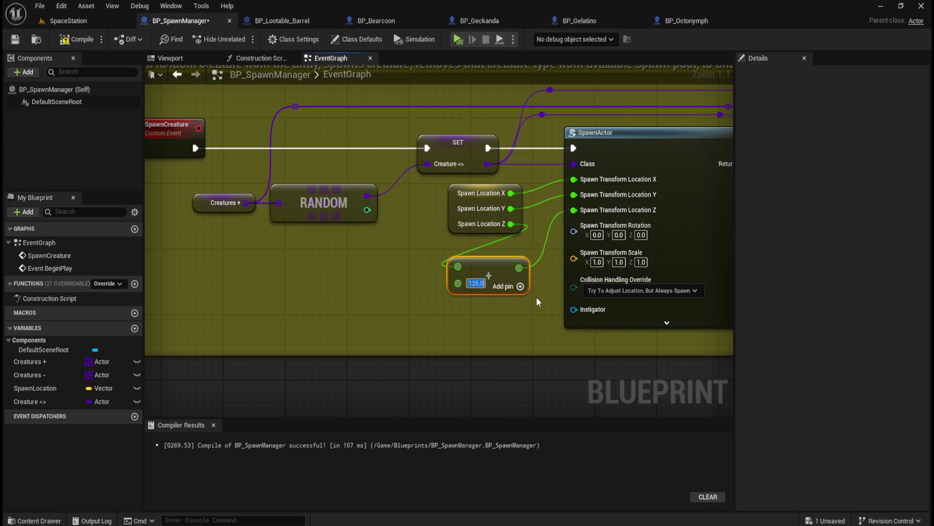
Compile and save BP_SpawnManager, then play-test the SpaceStation level again
left_click(76, 39)
left_click(68, 21)
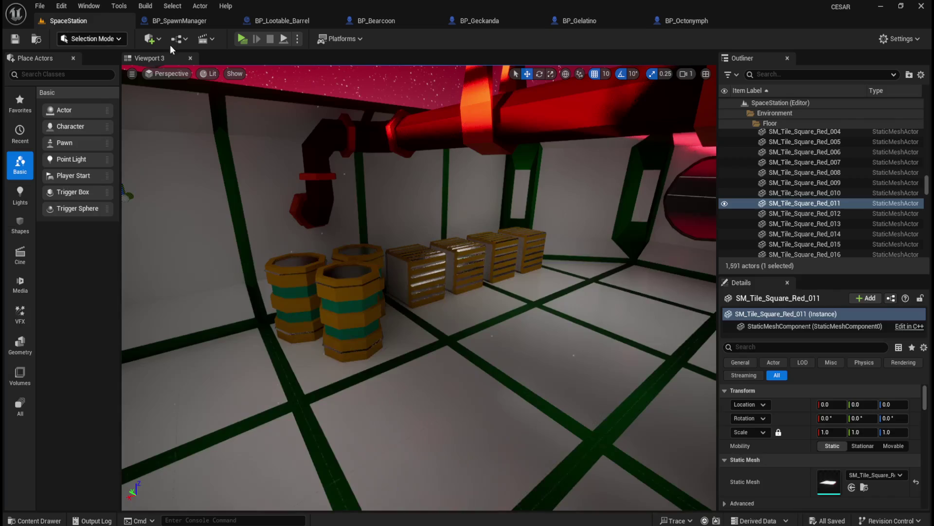
key("alt+p")
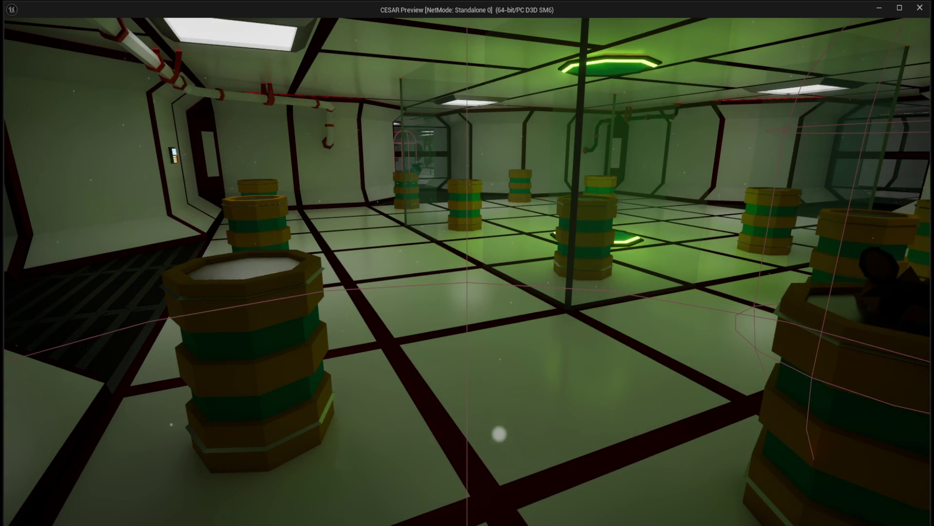
key("Escape")
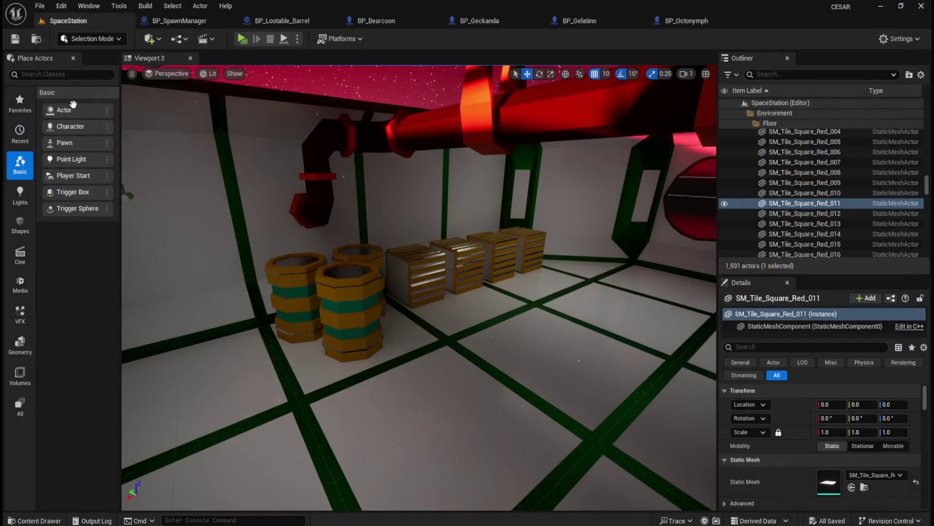
left_click(697, 21)
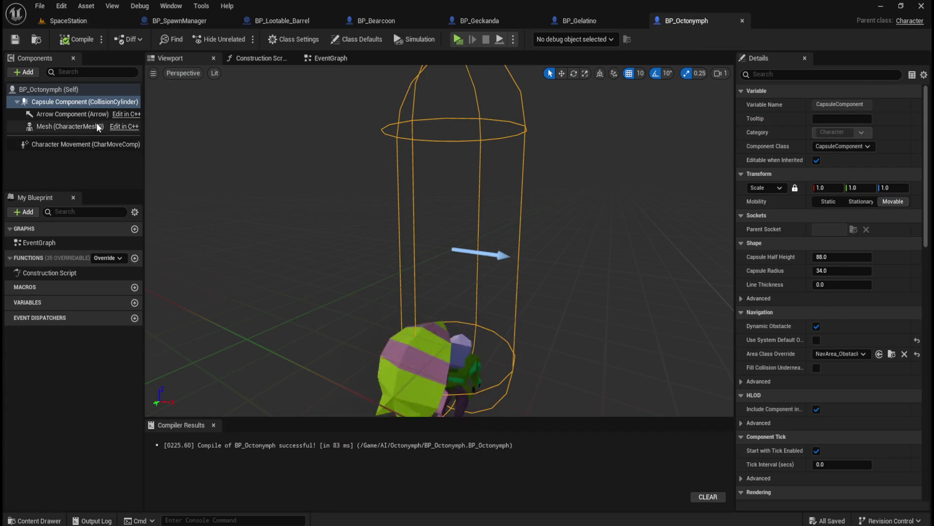
Shrink the Octonymph collision capsule's half height to 34
left_click(51, 117)
left_click(75, 126)
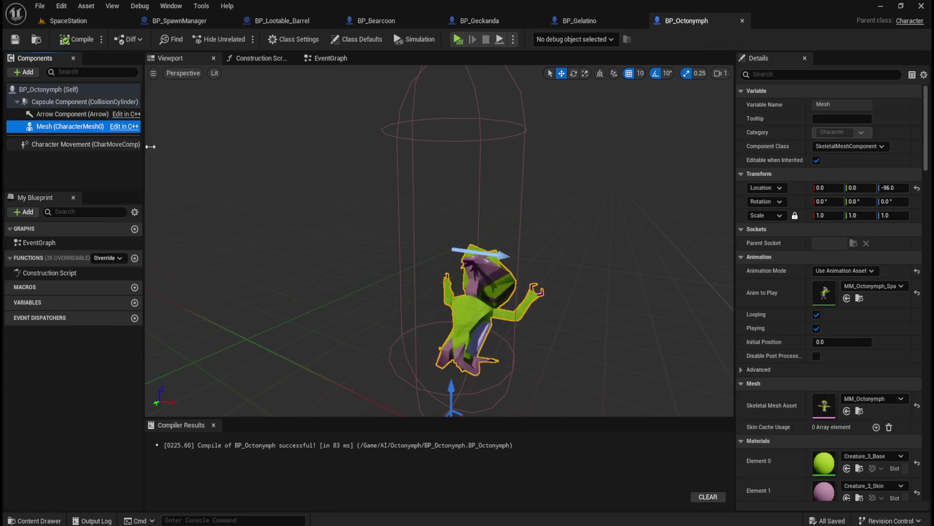
left_click(79, 101)
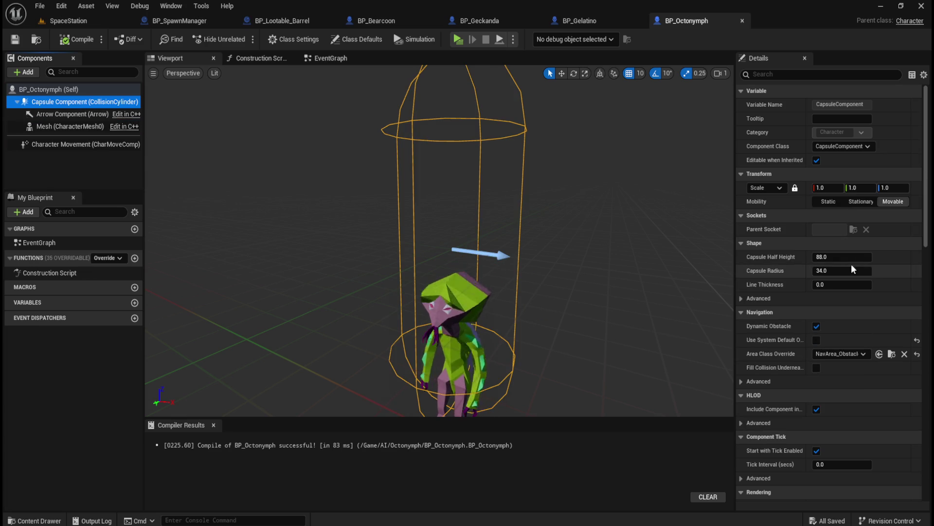
left_click_drag(842, 256, 822, 256)
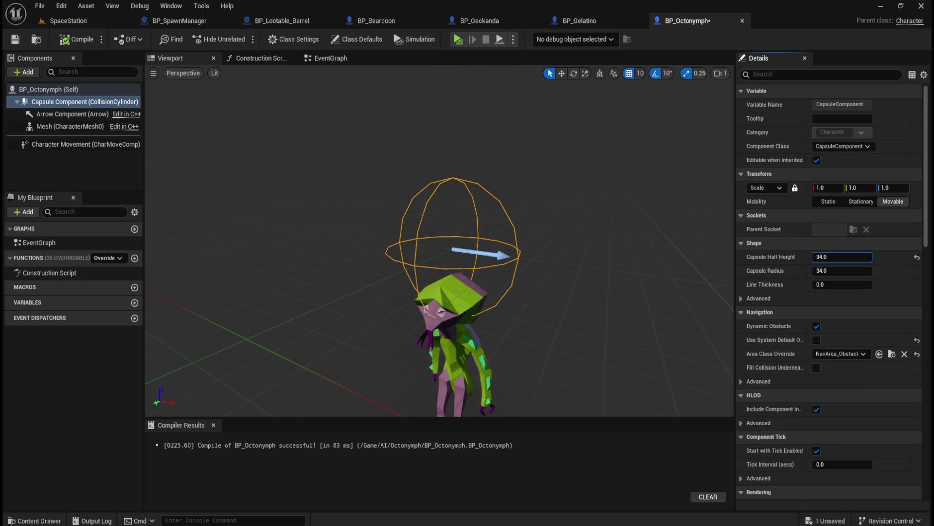
Raise the Octonymph mesh with the gizmo and set its Z location to -34
left_click(74, 126)
key("f")
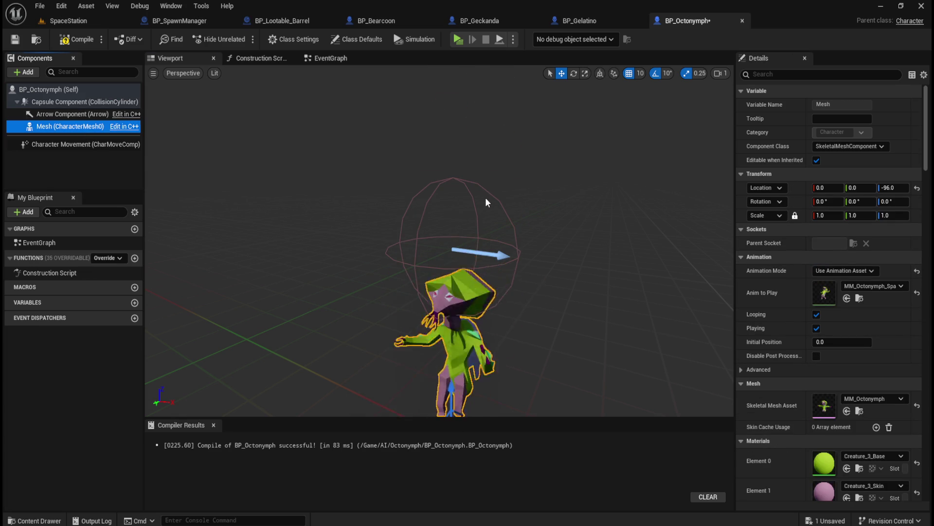
left_click_drag(490, 227, 491, 263)
left_click_drag(479, 344, 483, 261)
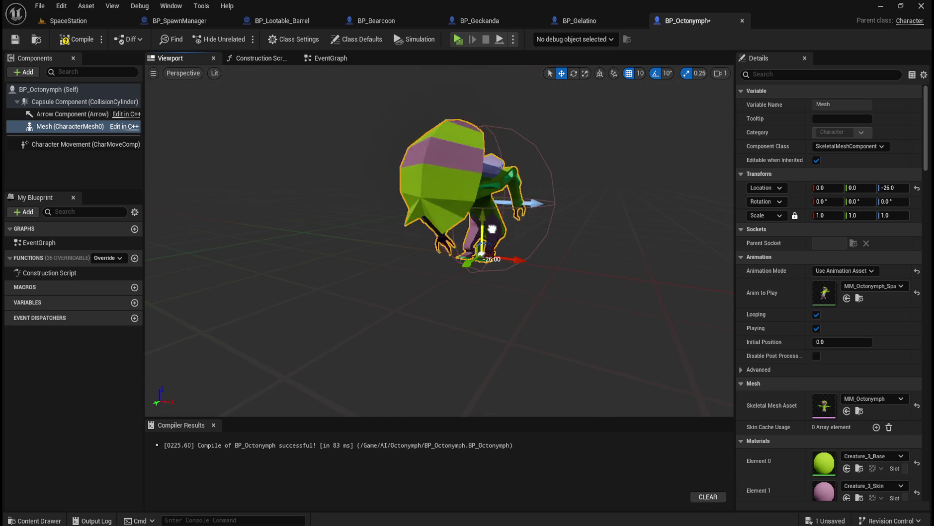
left_click_drag(537, 305, 537, 273)
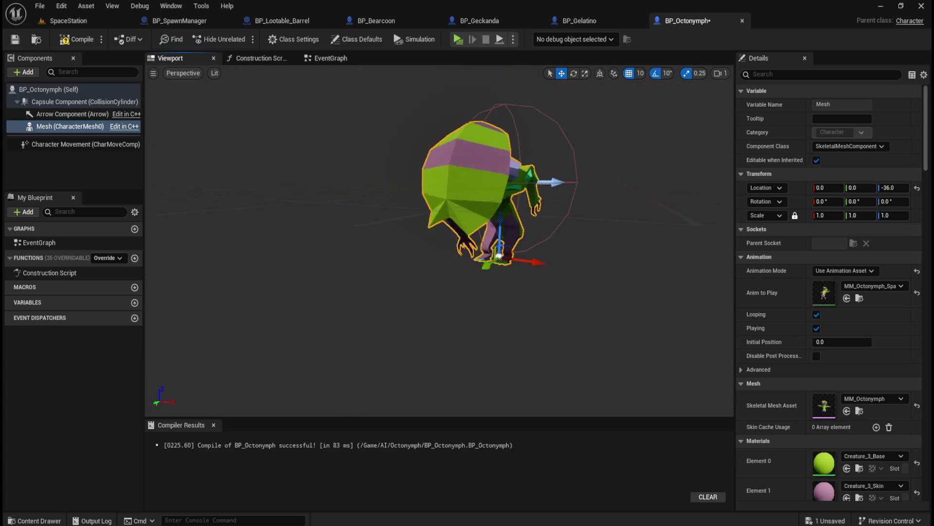
scroll(562, 282, "up", 10)
mouse_move(455, 243)
left_mouse_down()
mouse_move(428, 229)
mouse_move(455, 243)
left_mouse_up()
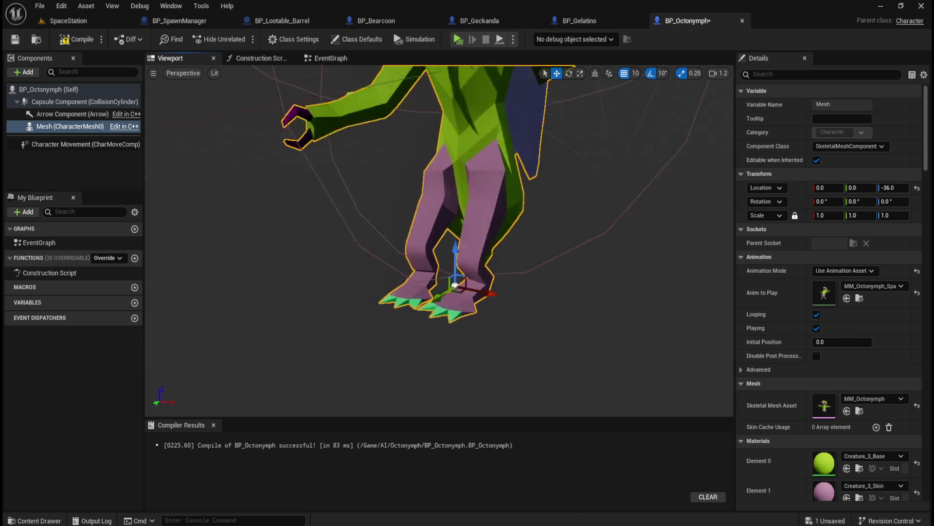
scroll(507, 277, "up", 5)
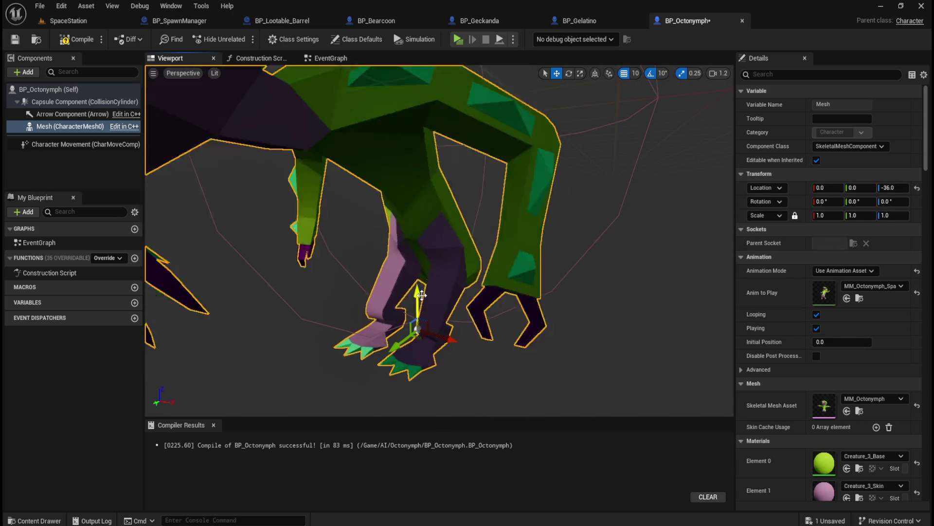
left_click_drag(421, 295, 425, 281)
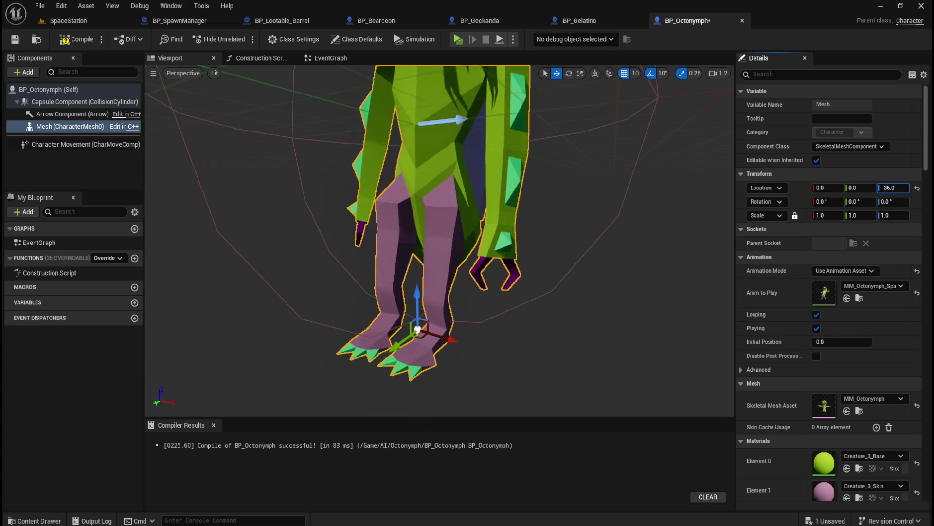
type("-34")
key("Return")
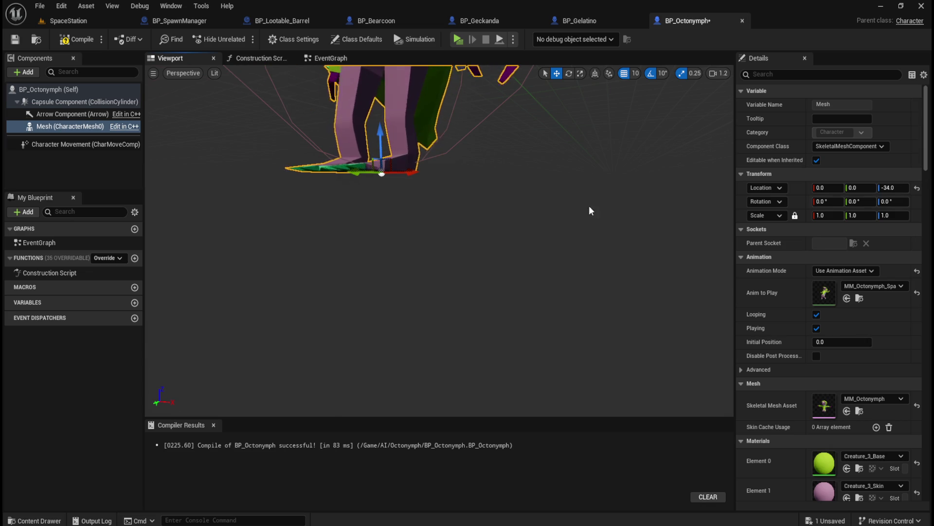
Compile and save BP_Octonymph, then play-test the SpaceStation level
left_click(82, 41)
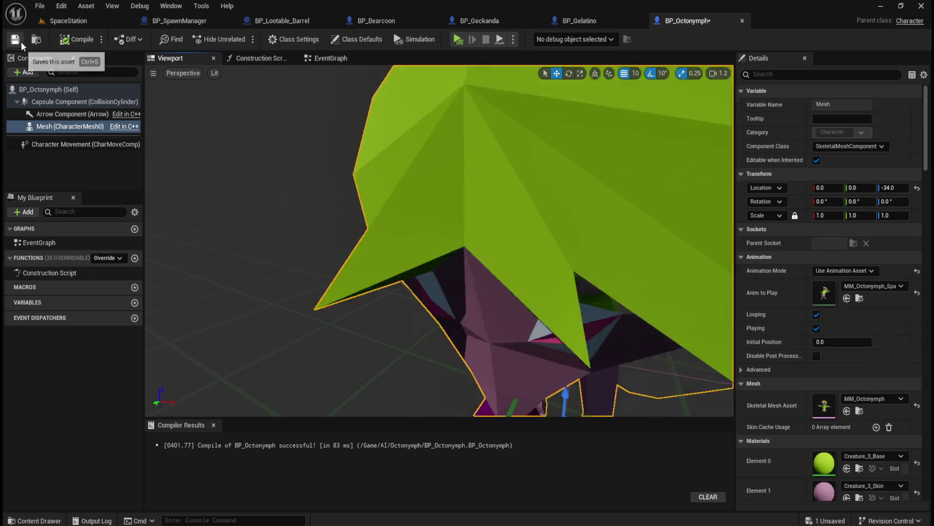
left_click(21, 42)
left_click(74, 22)
left_click(241, 39)
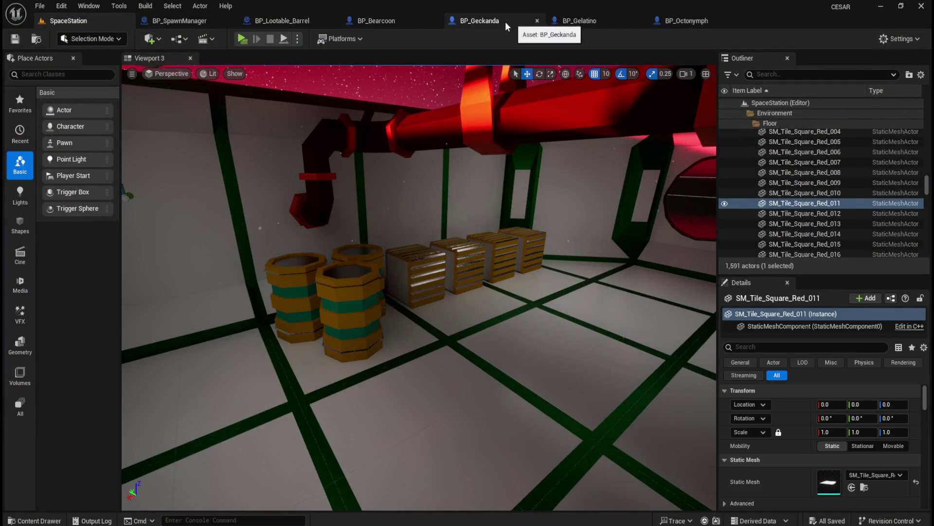
Leave the play-tested level and bring up BP_SpawnManager's EventGraph
left_click(281, 22)
left_click(193, 22)
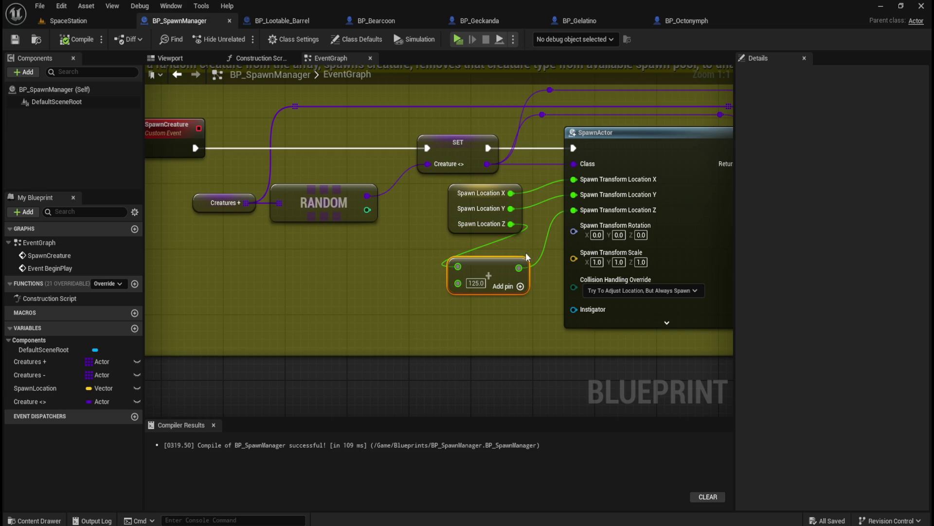
Remove the X, Y, Z wires, recombine the location pin, connect a SpawnLocation getter, and save
left_click(519, 267, "alt")
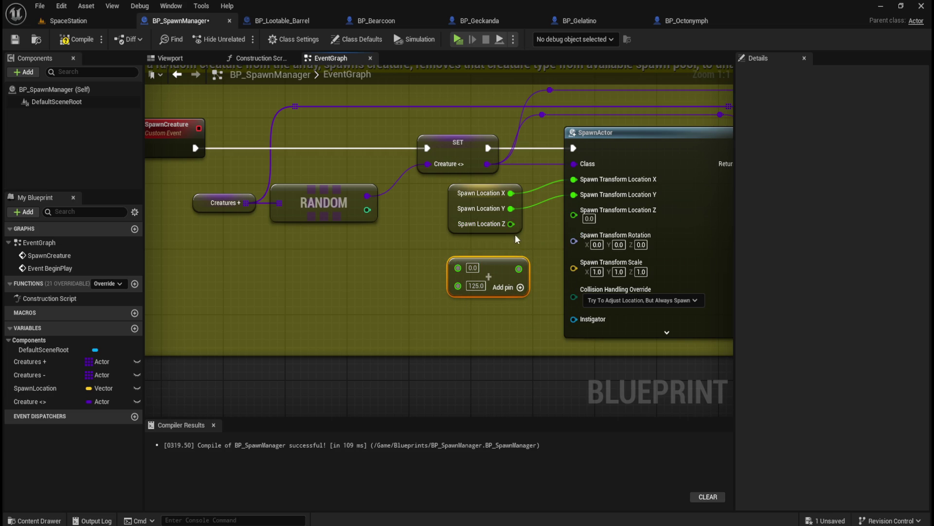
left_click(511, 208, "alt")
left_click(511, 193, "alt")
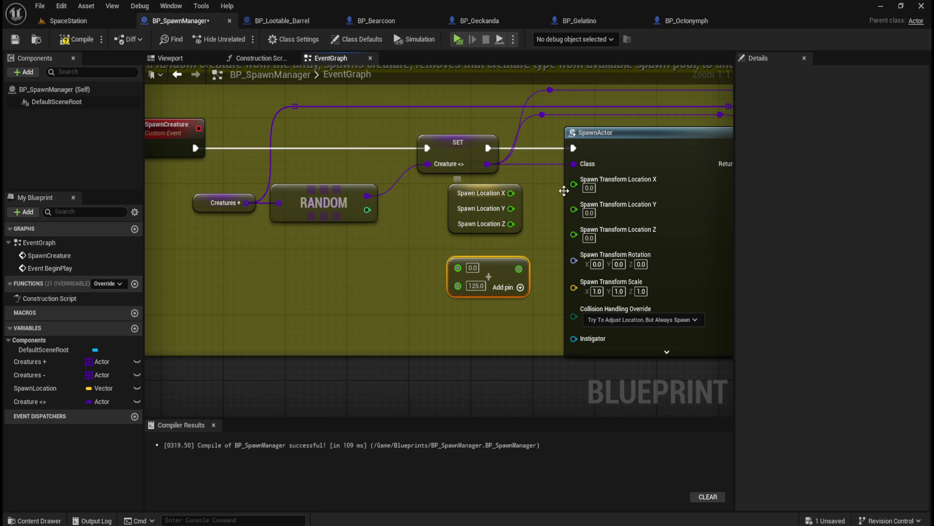
right_click(580, 188)
left_click(599, 195)
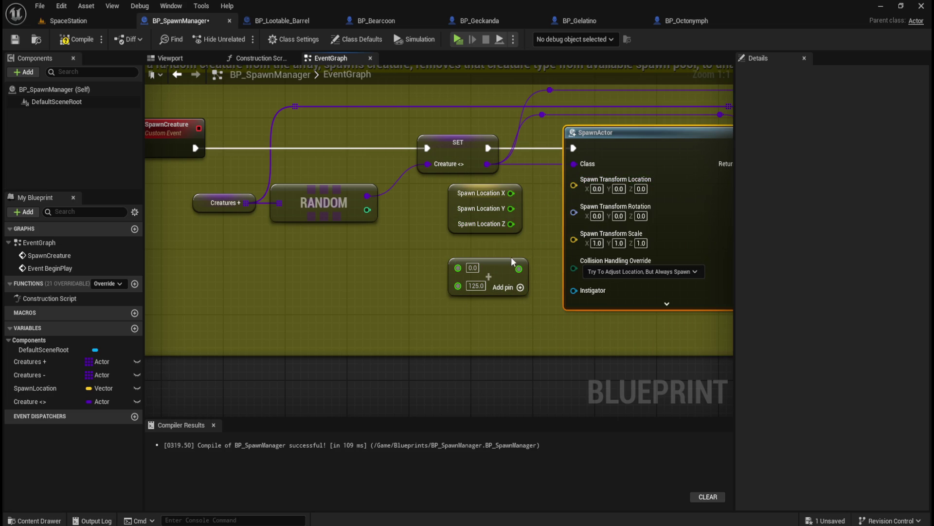
mouse_move(39, 392)
left_mouse_down()
mouse_move(417, 293)
mouse_move(409, 291)
mouse_move(571, 214)
mouse_move(574, 185)
left_mouse_up()
left_click(408, 293)
key("ctrl+s")
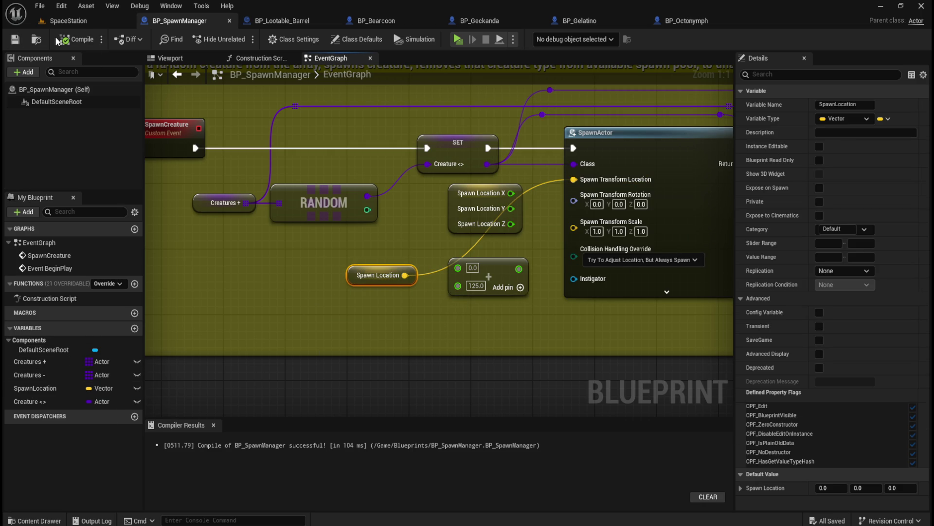
left_click(87, 26)
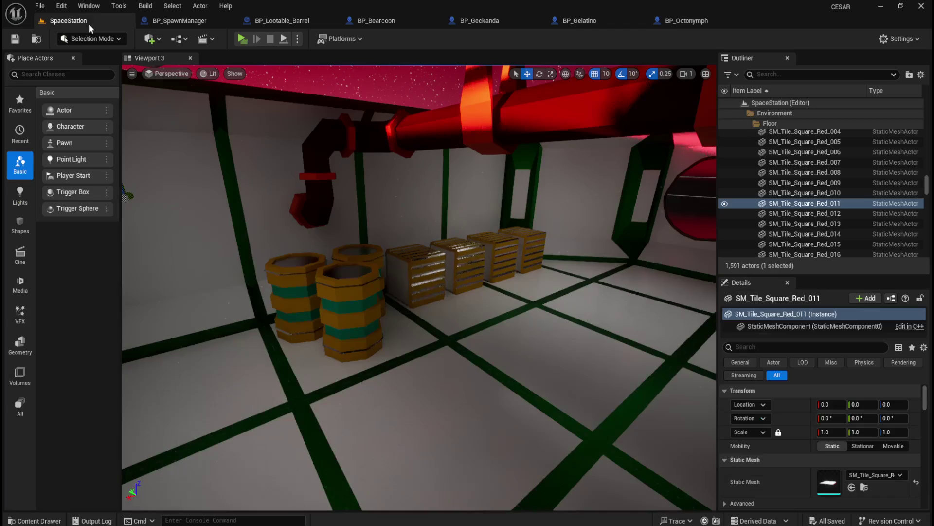
Play-test the level, walking up to the striped orange barrels, then stop the preview
left_click(242, 39)
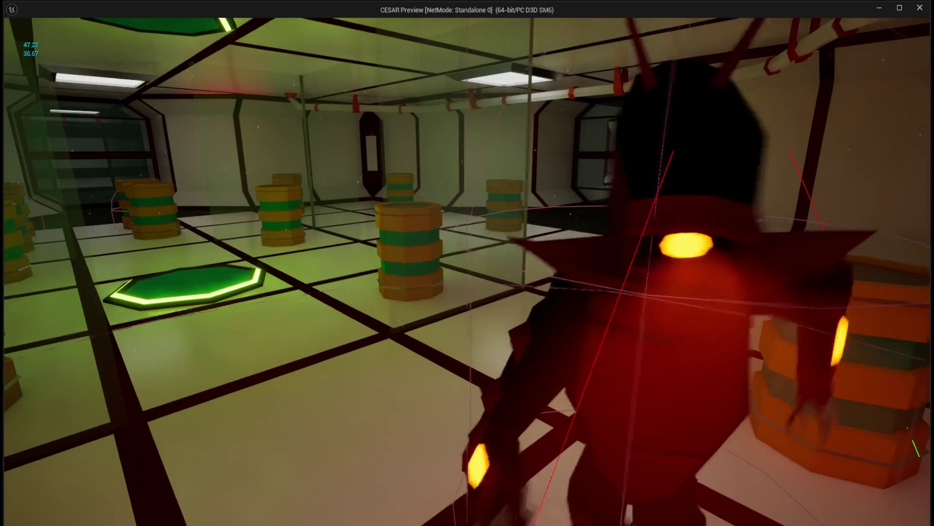
key("w")
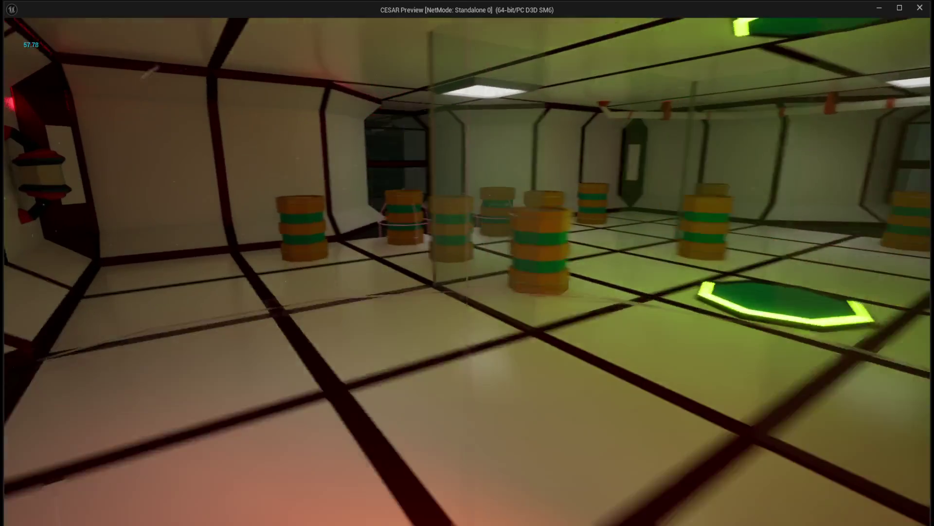
key("w")
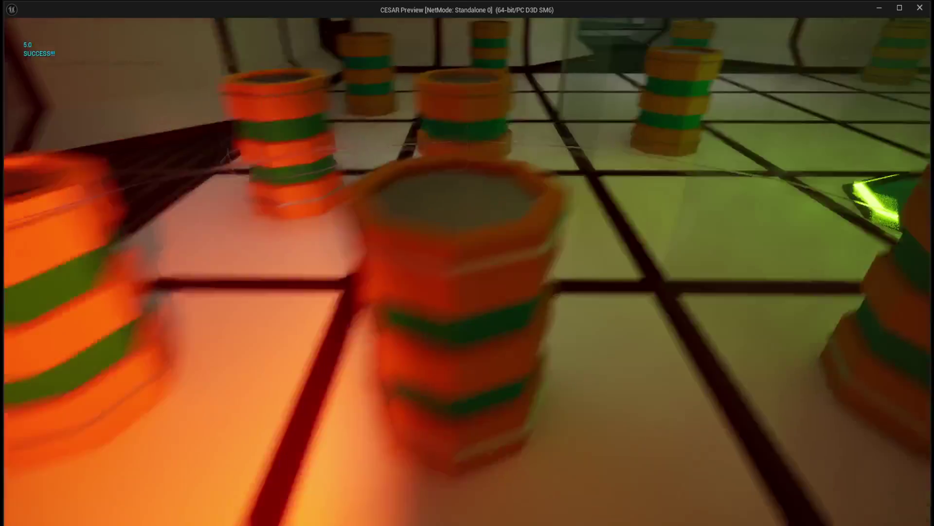
key("w")
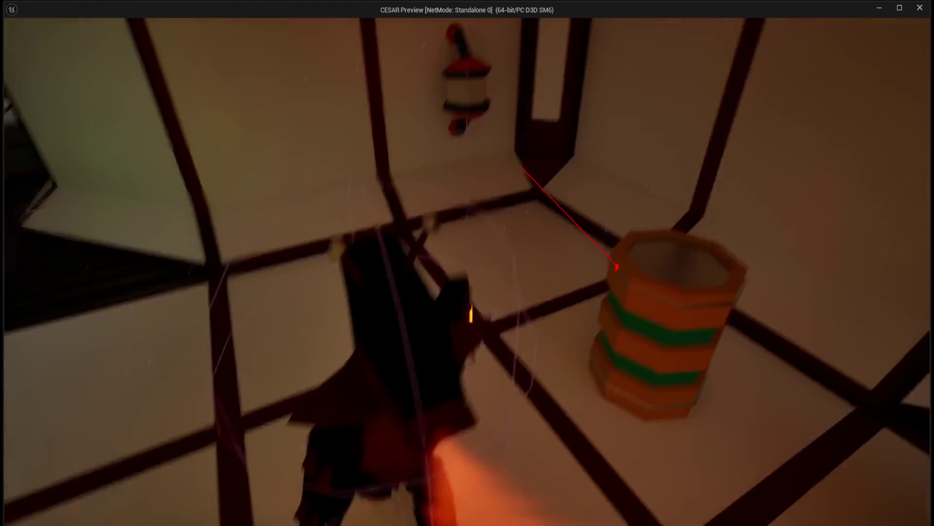
key("w")
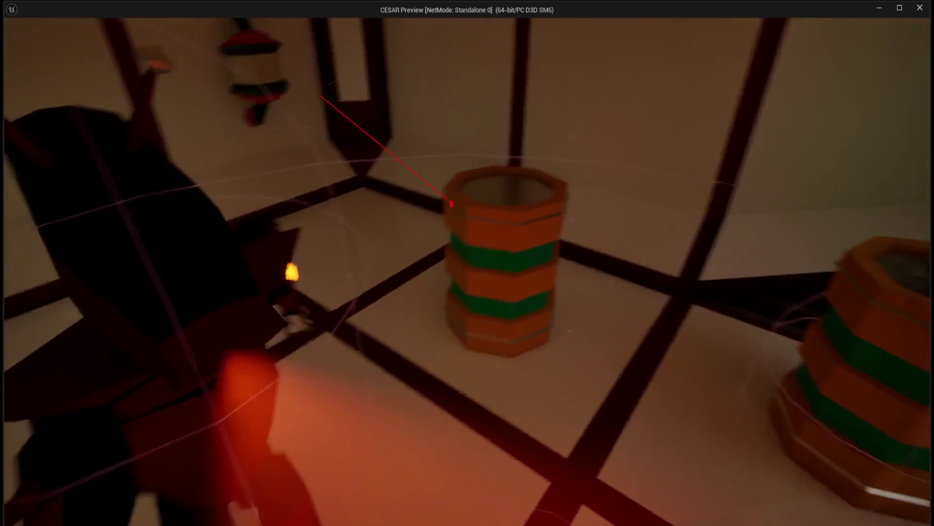
key("w")
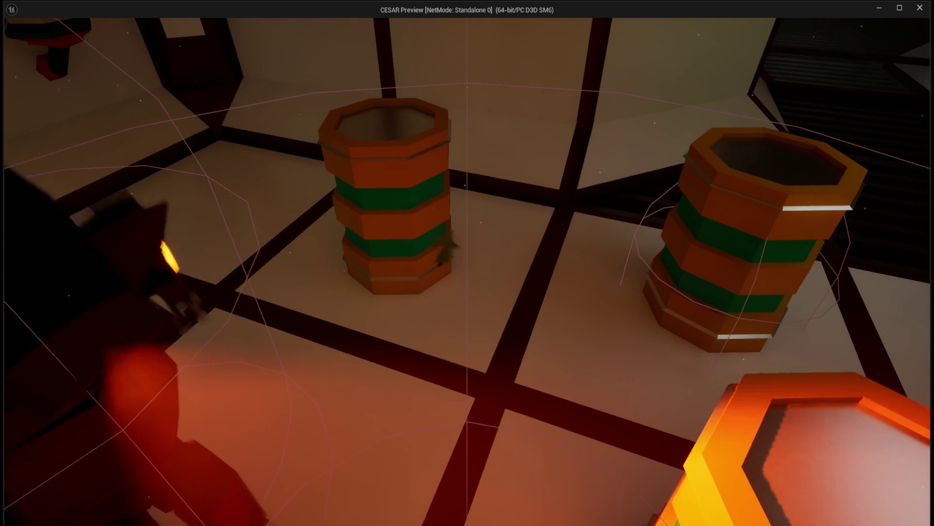
key("w")
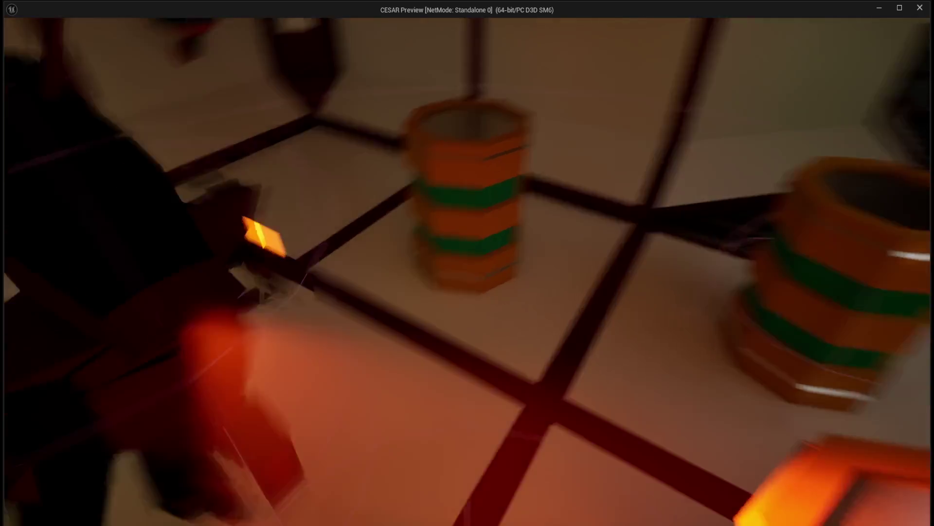
key("Escape")
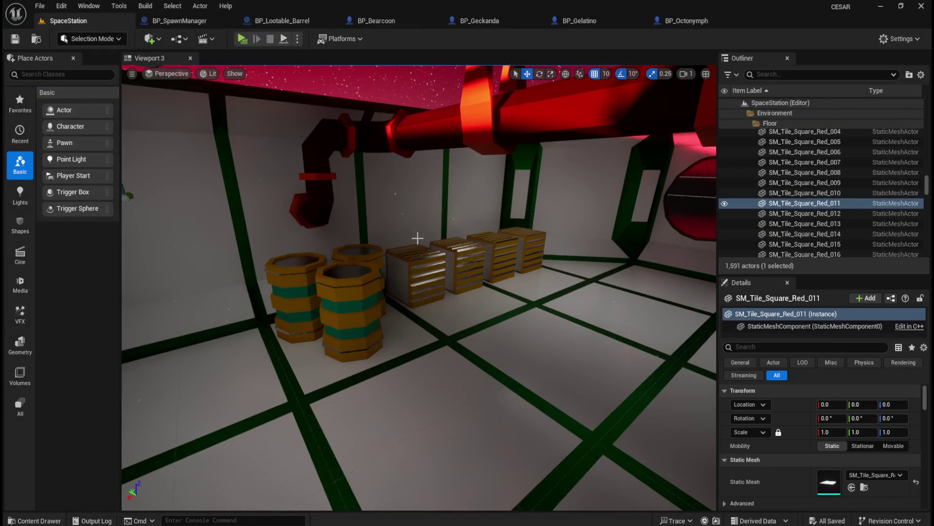
left_click(189, 23)
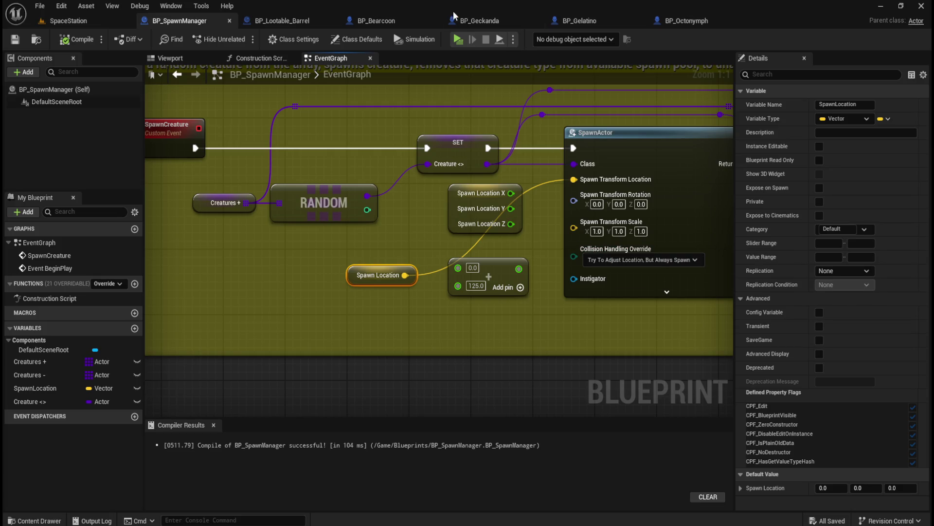
Switch to BP_Bearcoon and filter its Details to 'collision', showing the Pawn preset and step-up No
left_click(375, 20)
left_click(773, 75)
type("coll")
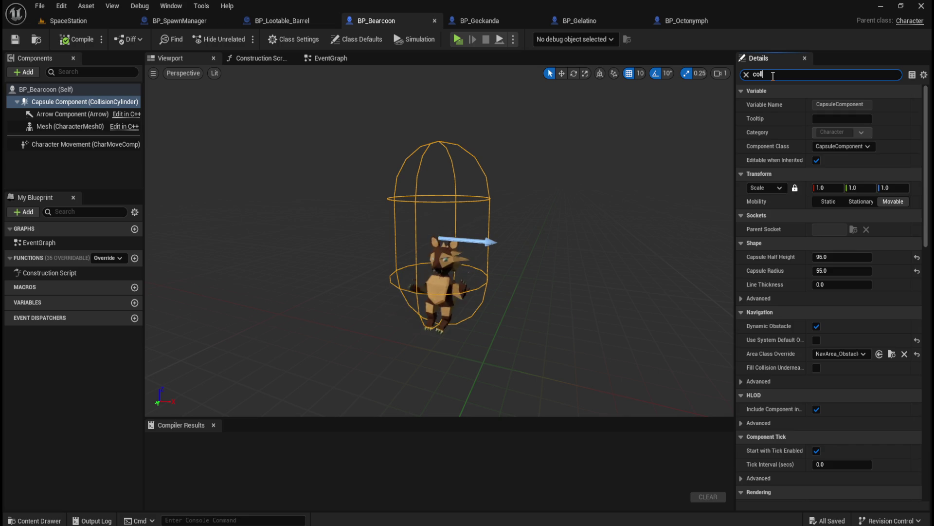
type("ision")
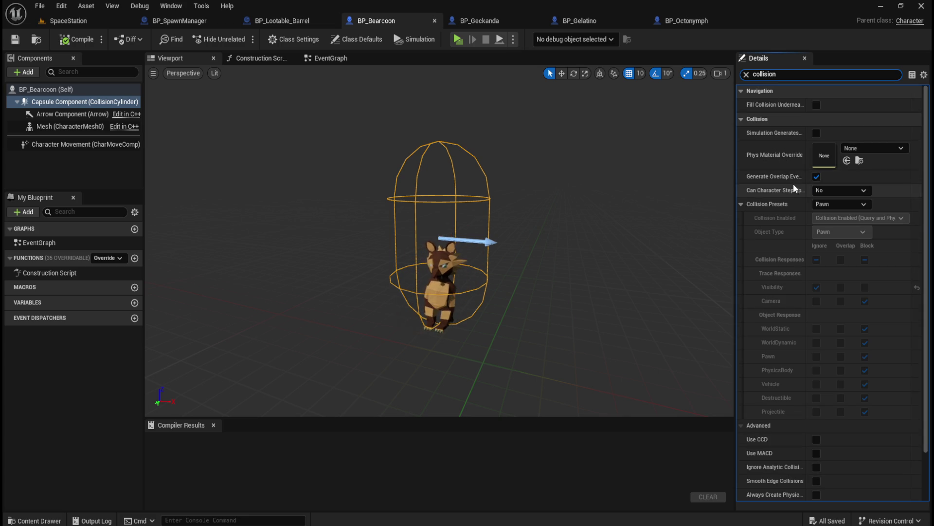
mouse_move(784, 192)
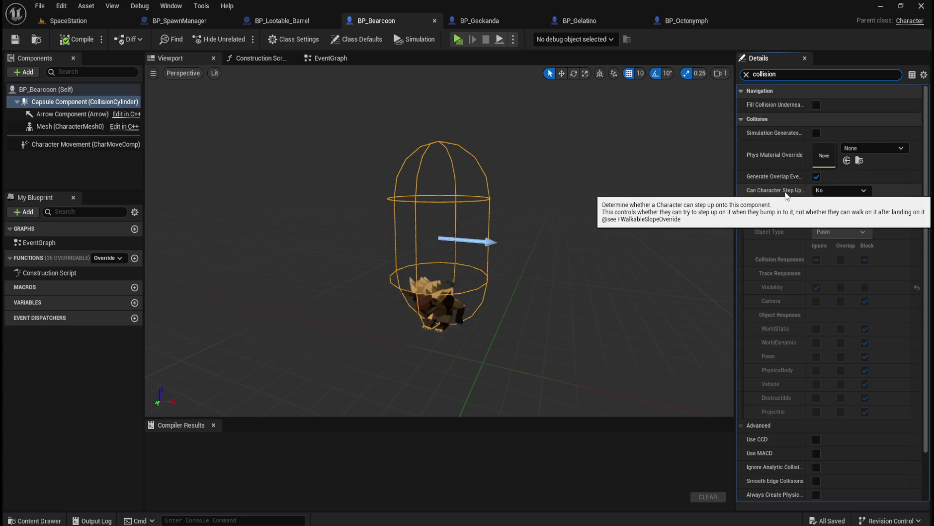
scroll(786, 374, "down", 2)
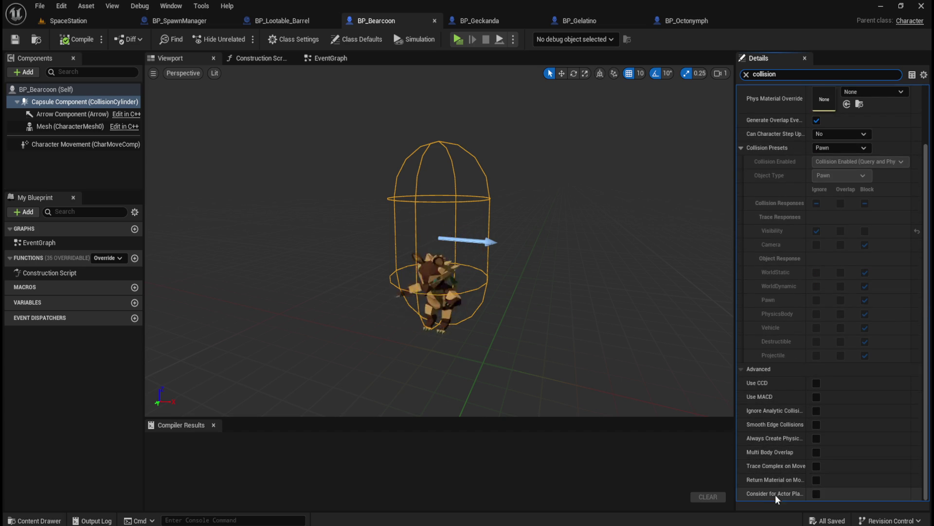
Select BP_Bearcoon (Self) to bring up its class-default settings in Details
left_click(53, 89)
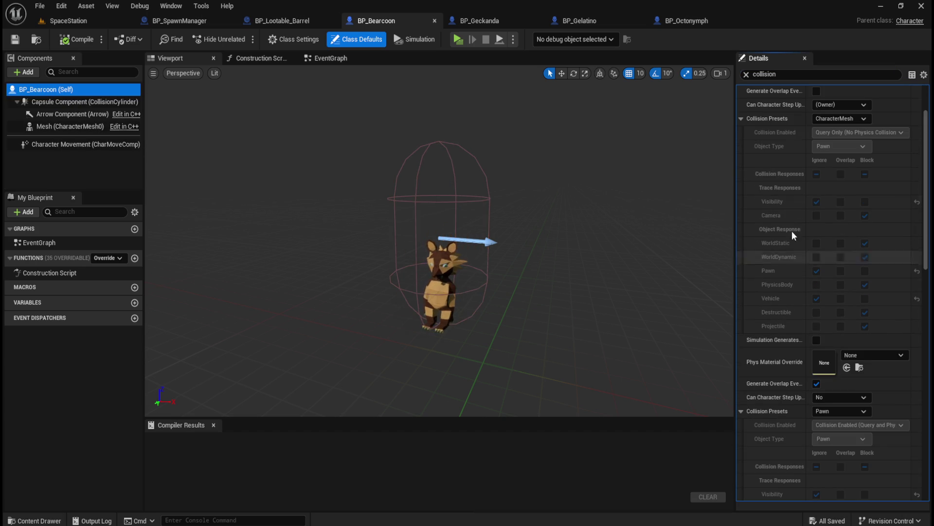
scroll(803, 160, "up", 3)
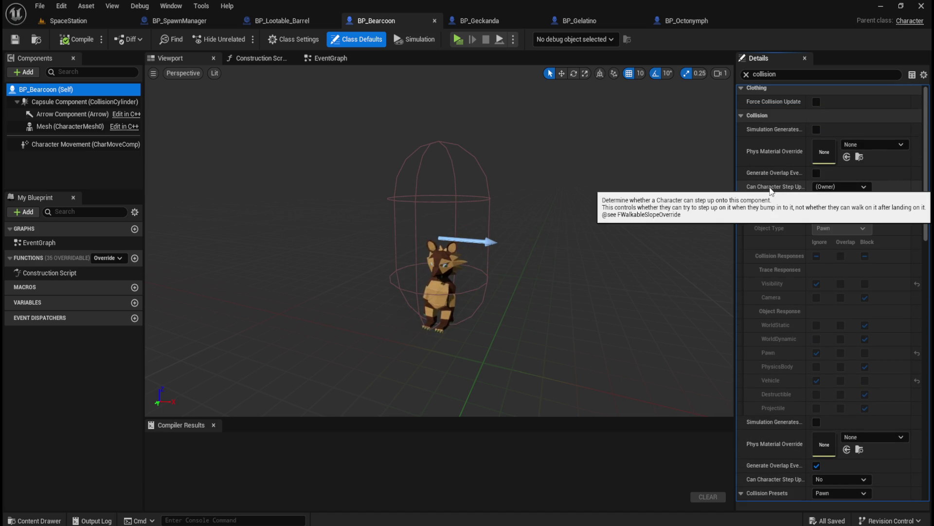
scroll(789, 262, "down", 5)
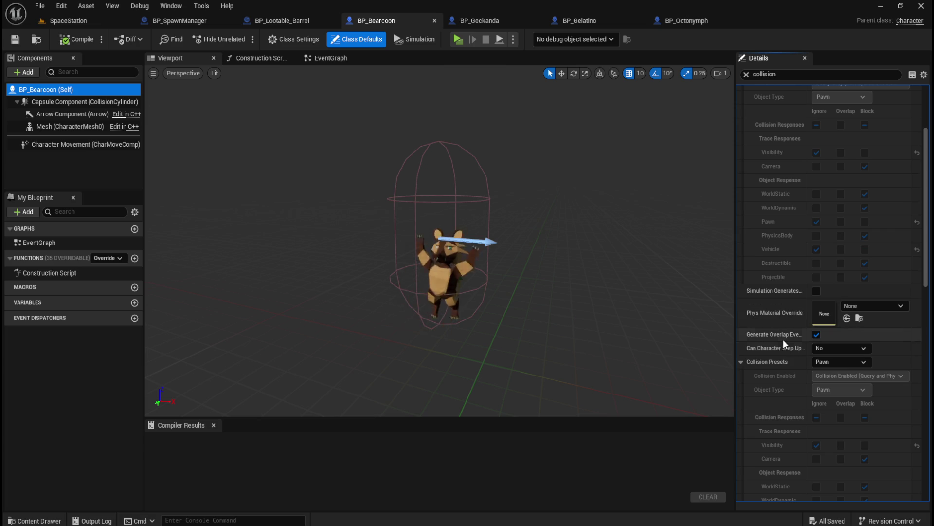
mouse_move(780, 350)
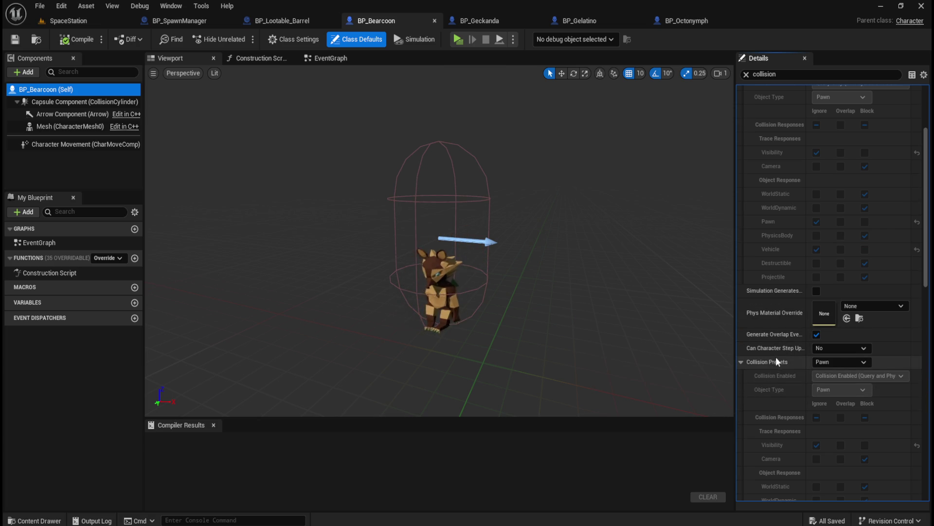
scroll(776, 357, "down", 5)
scroll(776, 281, "down", 5)
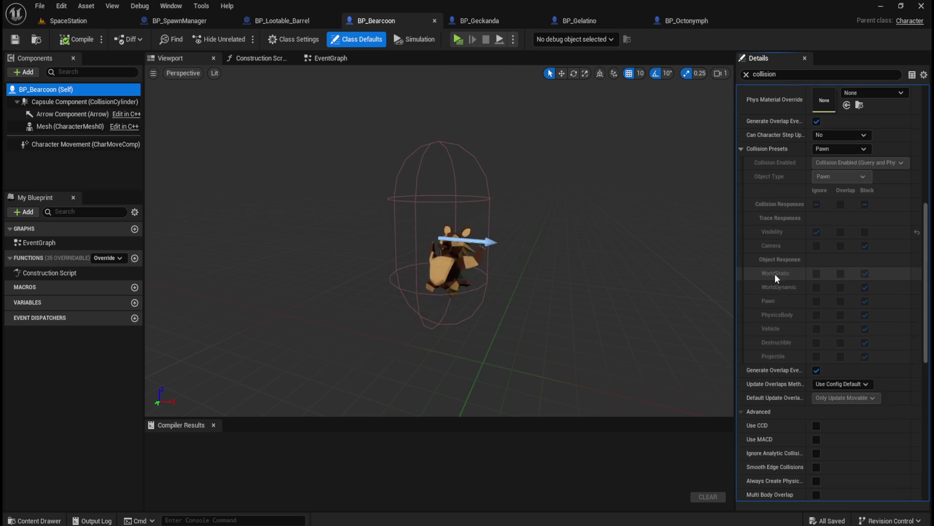
scroll(772, 275, "down", 4)
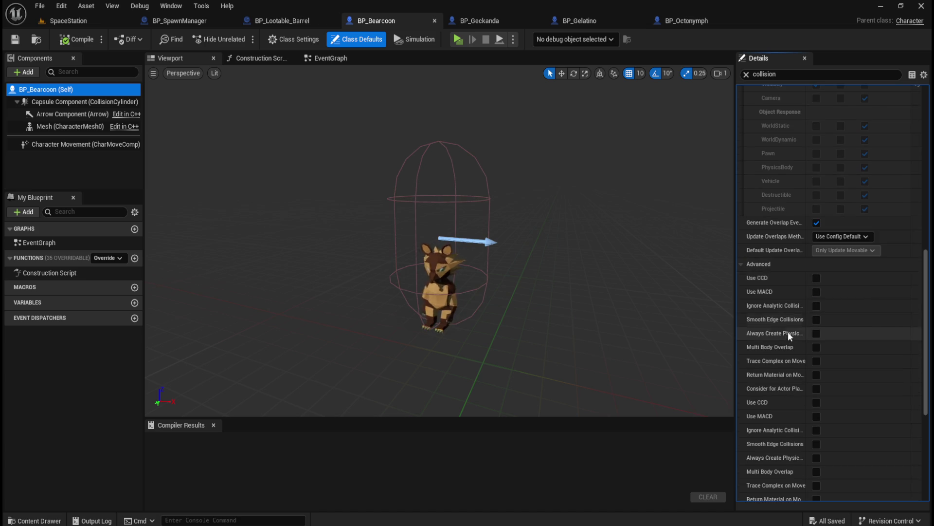
Review the Spawn Collision Handling choices, set to Try To Adjust Location, Don't Spawn If Still Colliding
mouse_move(771, 317)
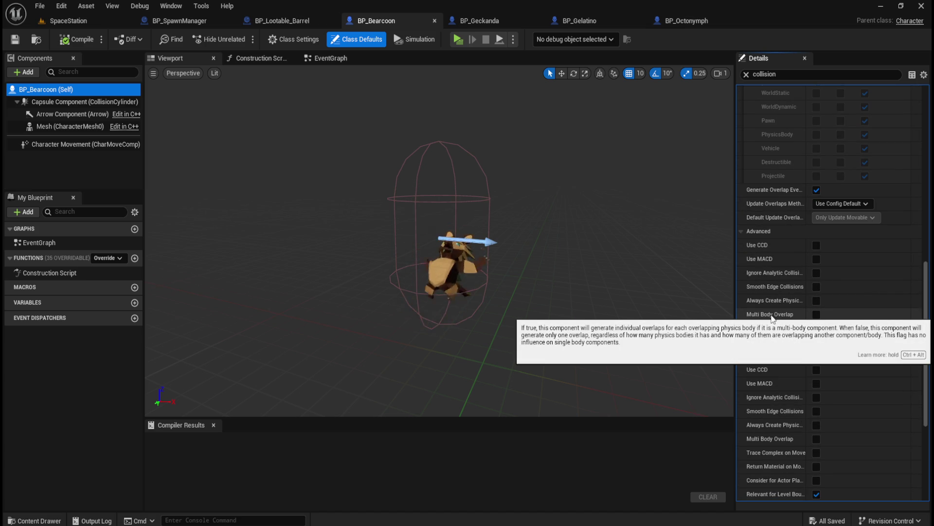
mouse_move(778, 402)
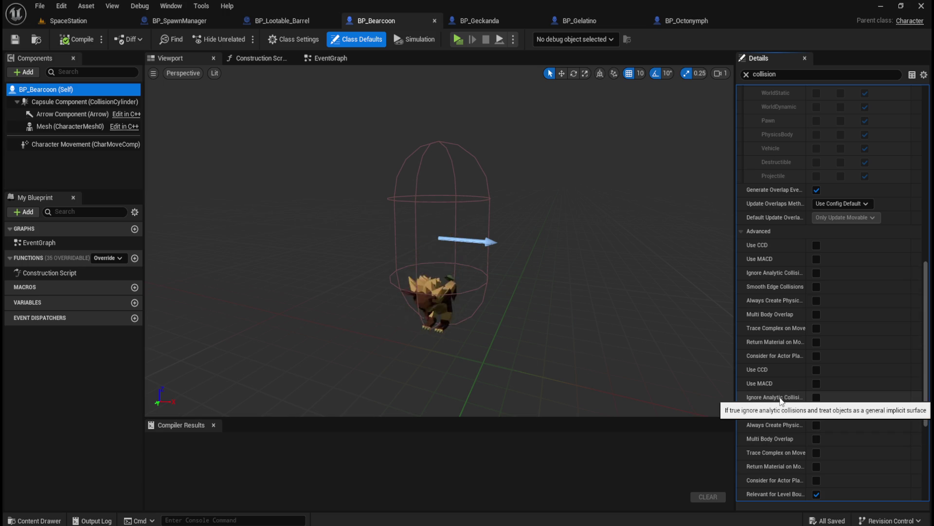
scroll(782, 396, "down", 2)
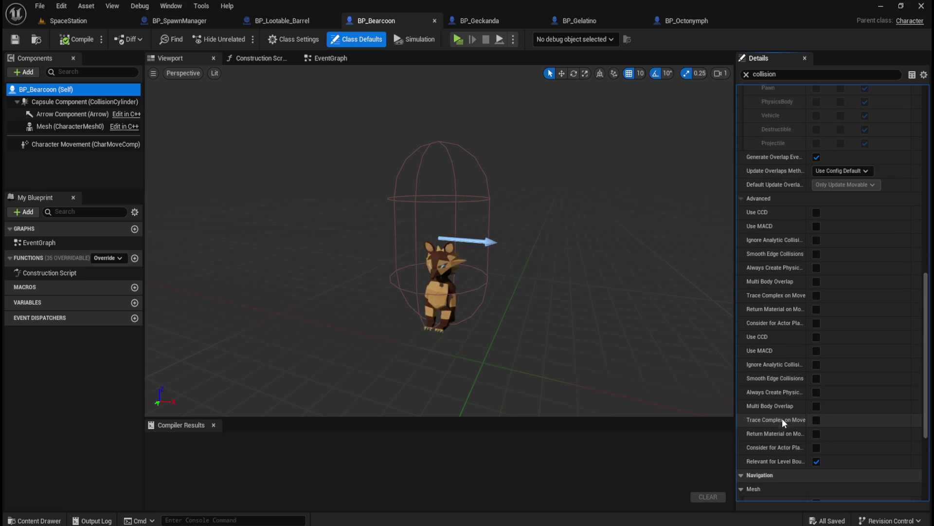
mouse_move(783, 421)
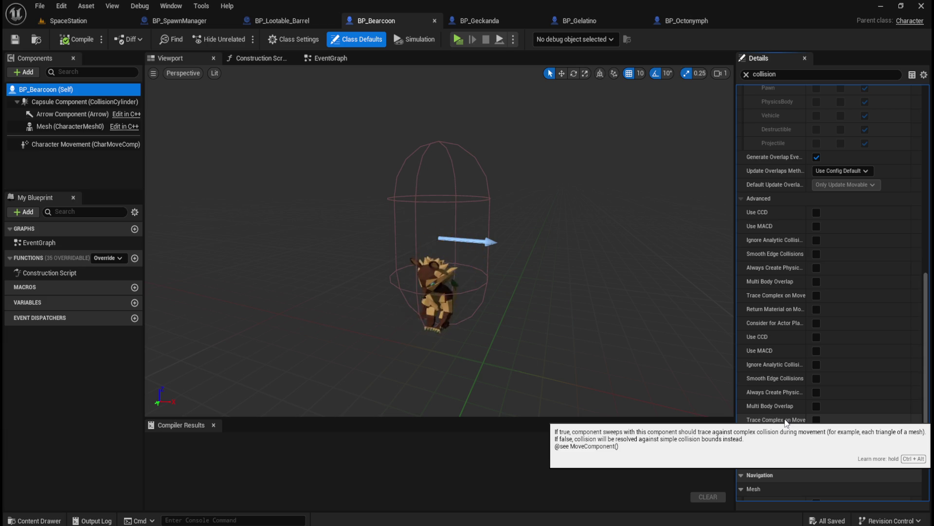
scroll(786, 418, "down", 3)
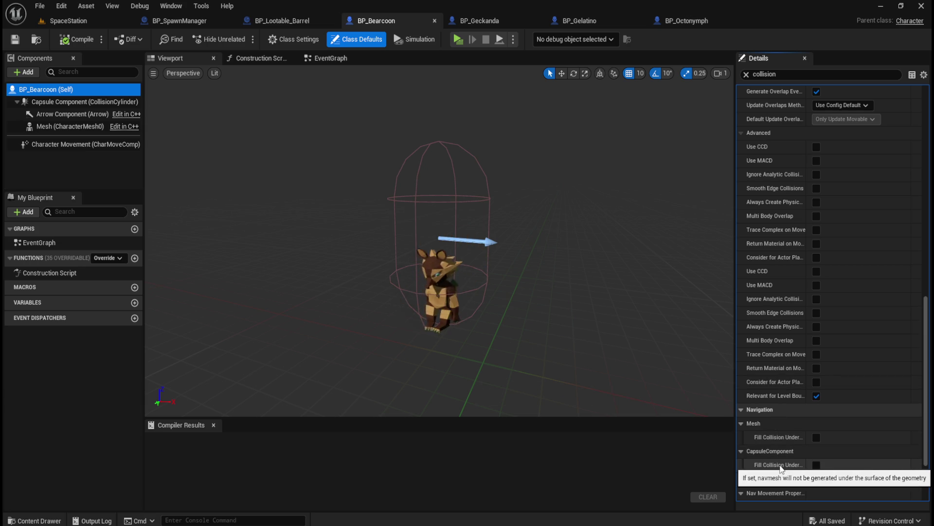
scroll(785, 413, "down", 2)
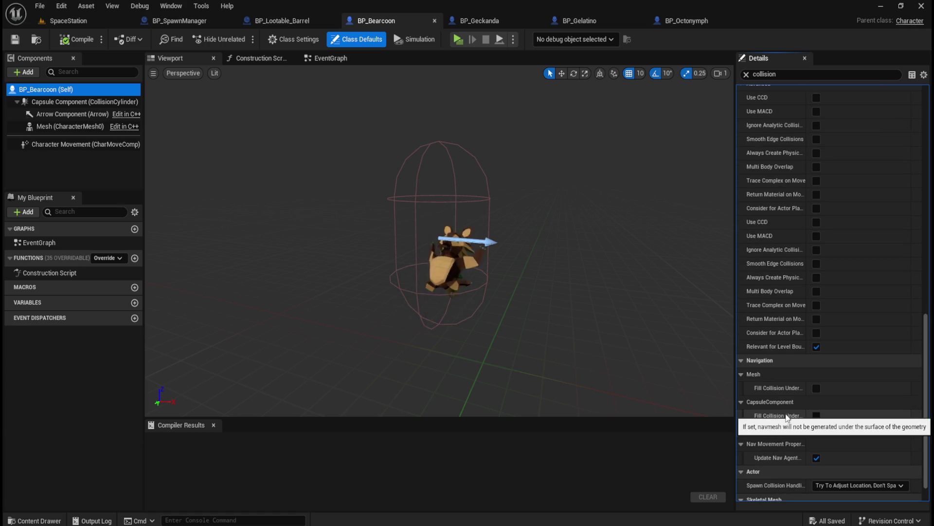
scroll(787, 382, "down", 1)
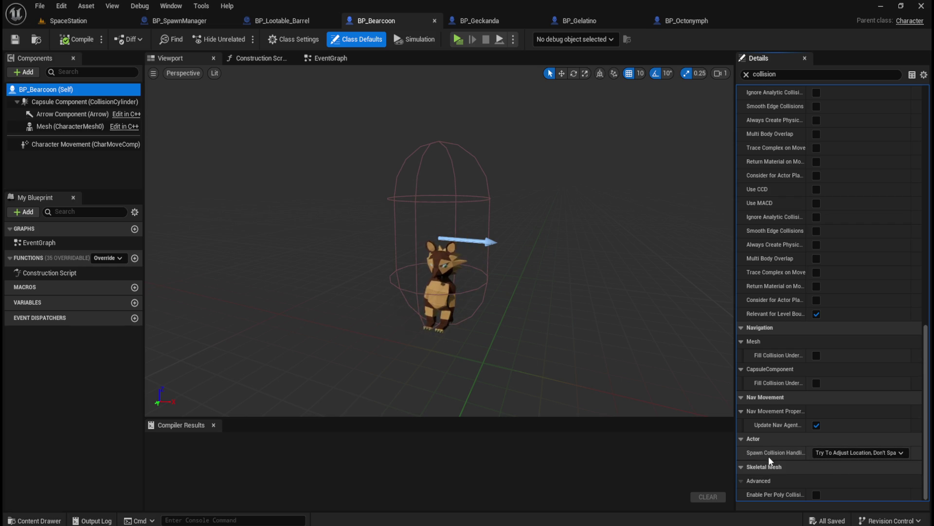
left_click(837, 451)
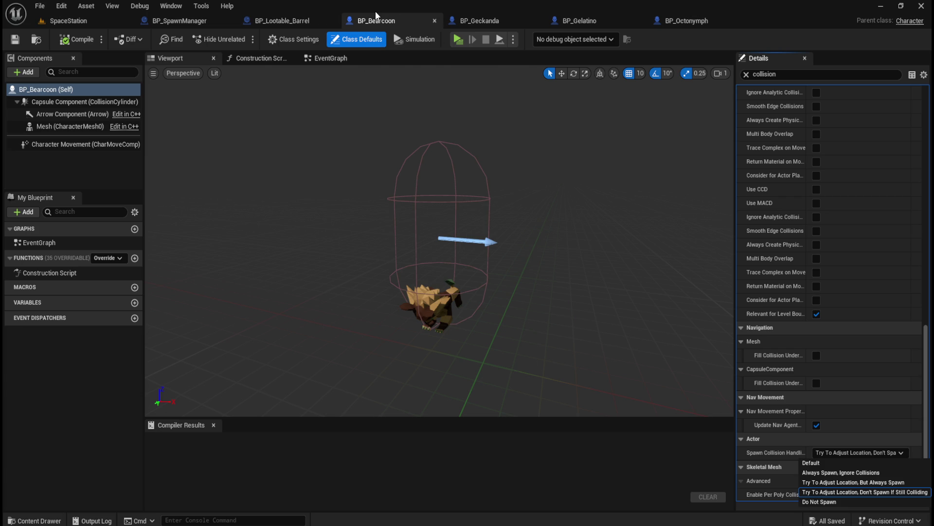
left_click(183, 19)
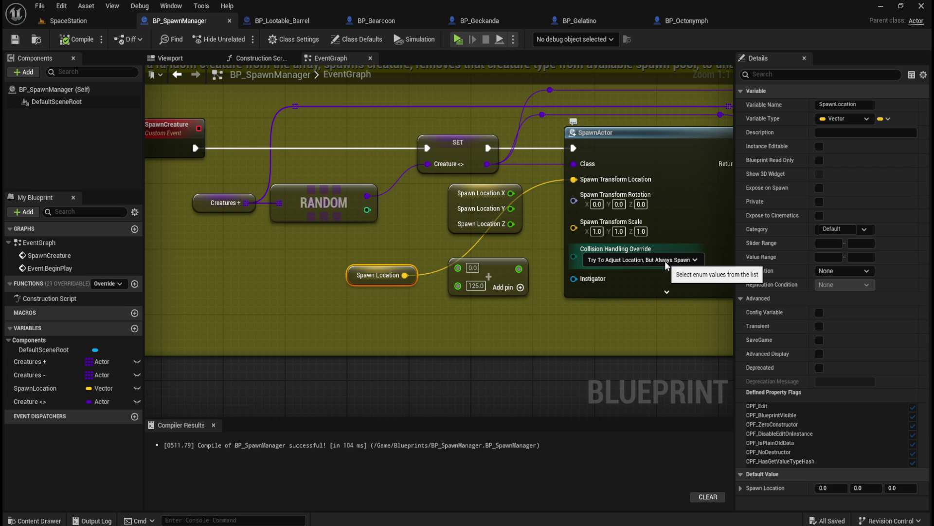
left_click(374, 21)
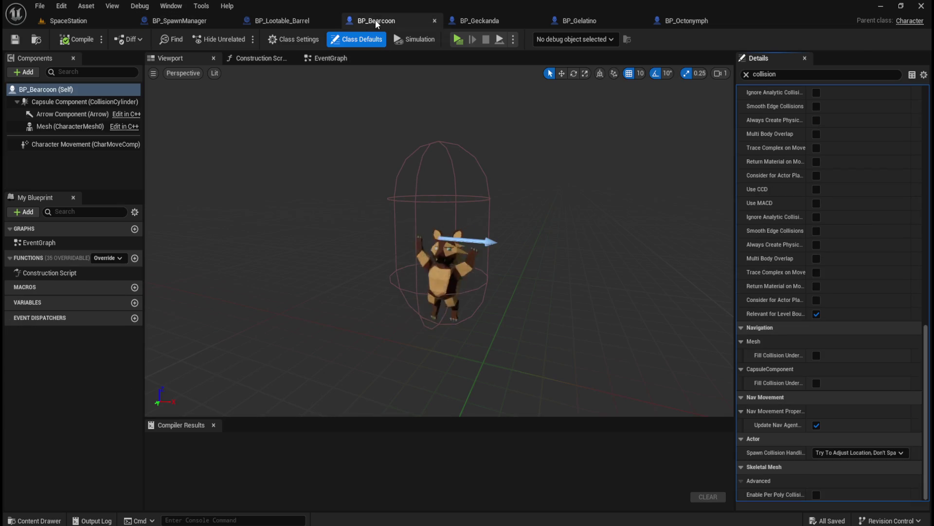
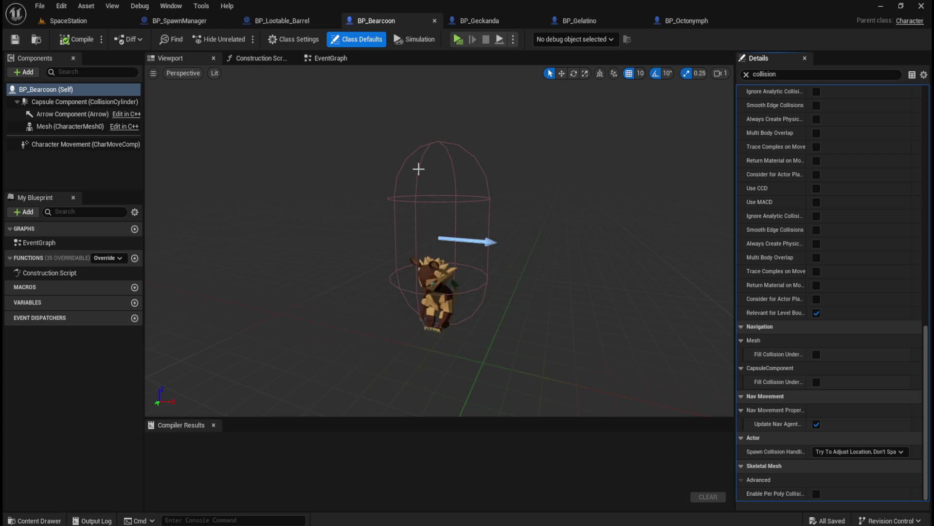
Open the BT_Enemy_A behavior tree from Content > AI > RobotA in the Content Drawer
key("ctrl+space")
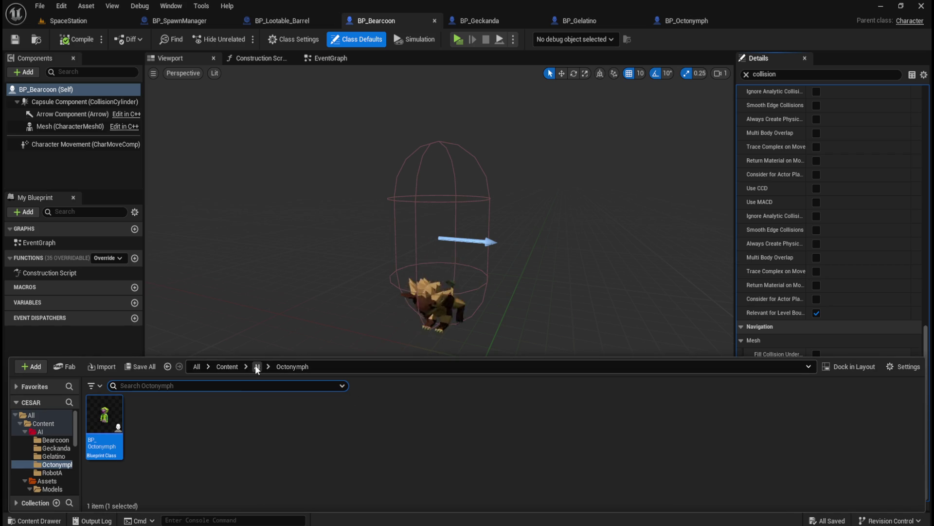
left_click(257, 367)
double_click(272, 414)
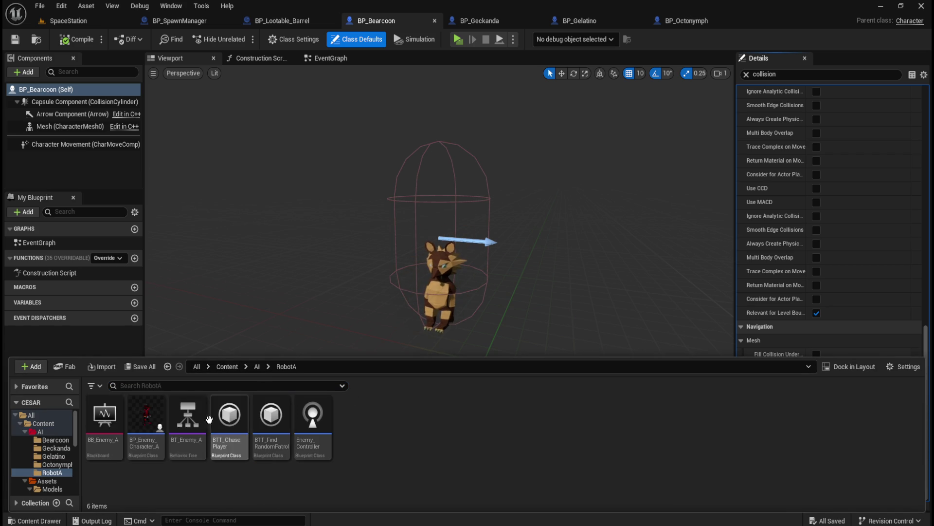
double_click(189, 418)
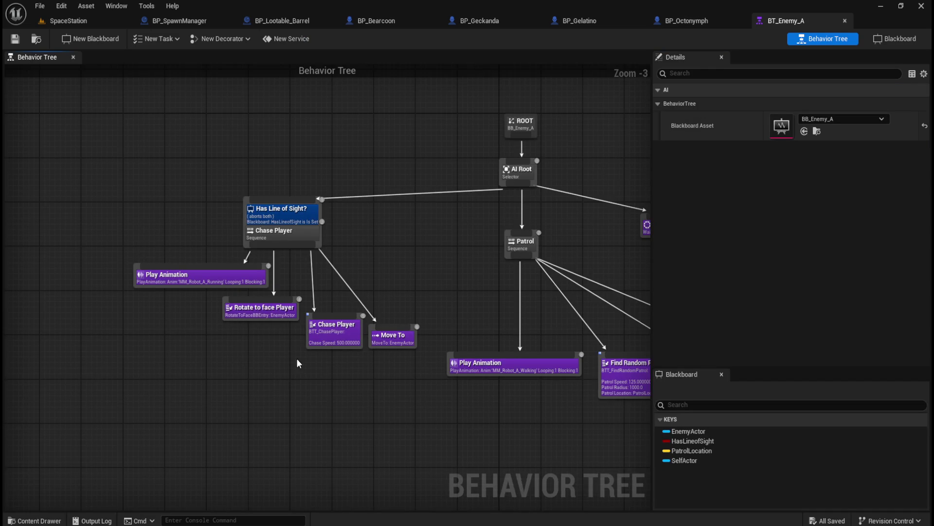
Select the Chase Player task nodes: Rotate to face Player, Chase Player and Move To
scroll(427, 316, "up", 3)
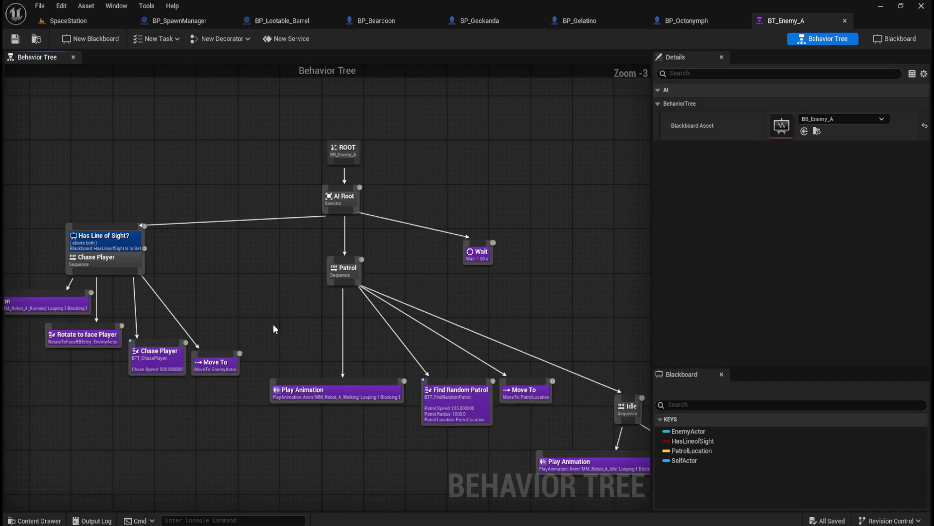
scroll(296, 297, "up", 3)
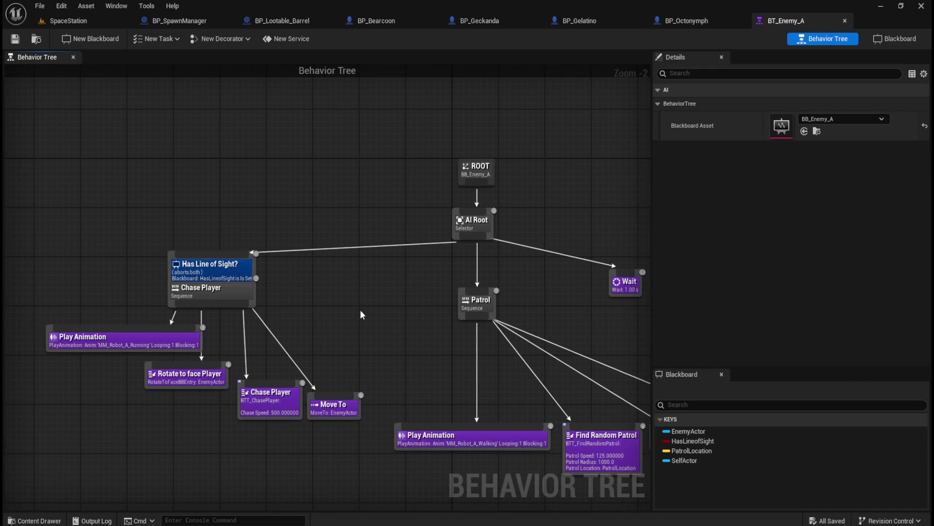
scroll(387, 318, "down", 1)
scroll(362, 326, "down", 1)
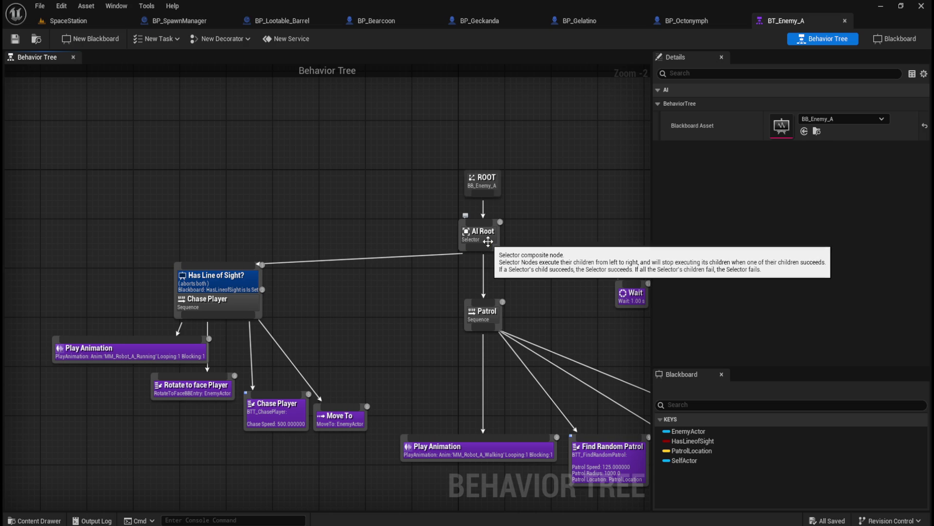
mouse_move(352, 314)
left_mouse_down()
mouse_move(235, 235)
mouse_move(121, 216)
mouse_move(78, 191)
mouse_move(100, 182)
mouse_move(362, 242)
mouse_move(297, 212)
mouse_move(405, 265)
mouse_move(303, 177)
mouse_move(261, 163)
mouse_move(292, 201)
mouse_move(374, 210)
left_mouse_up()
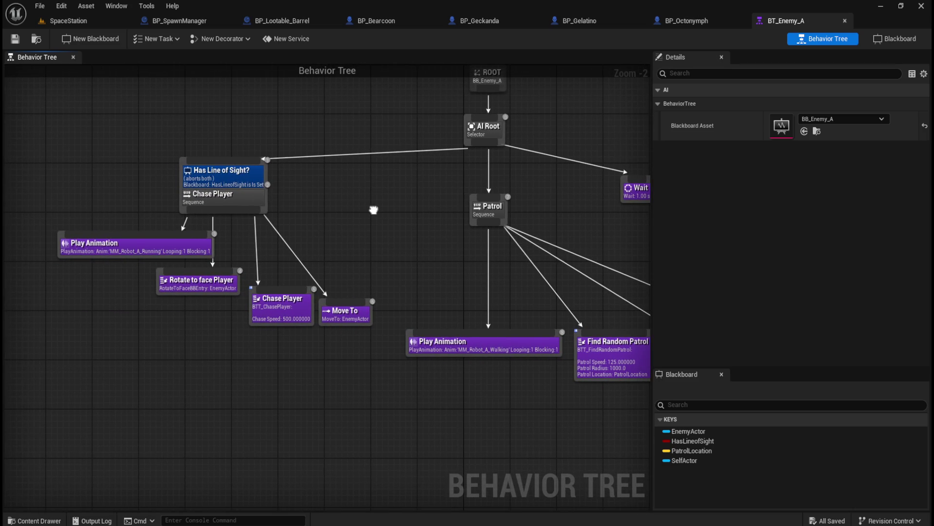
mouse_move(103, 280)
left_mouse_down()
mouse_move(190, 297)
mouse_move(228, 353)
mouse_move(301, 378)
mouse_move(378, 375)
left_mouse_up()
left_click_drag(150, 288, 332, 363)
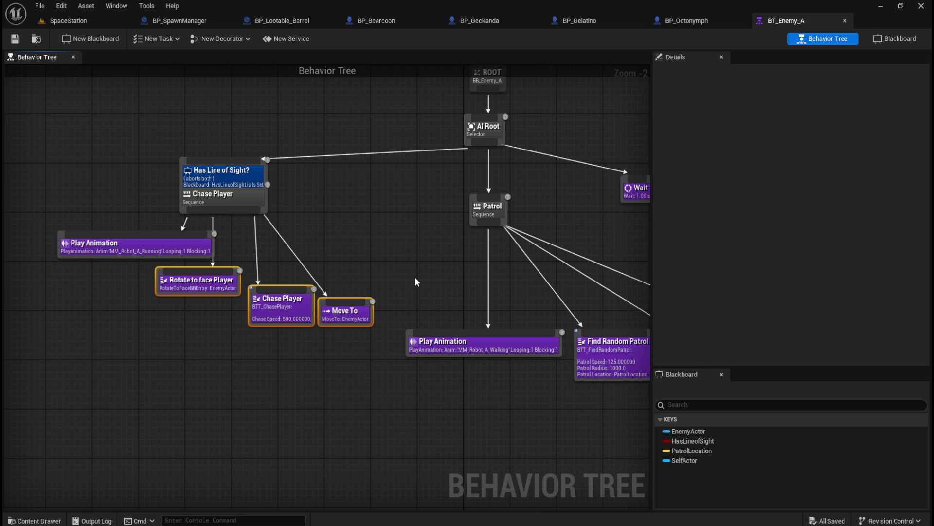
Inspect the tree's Patrol and Idle branches, then switch to the BP_Bearcoon blueprint
left_click_drag(427, 273, 294, 302)
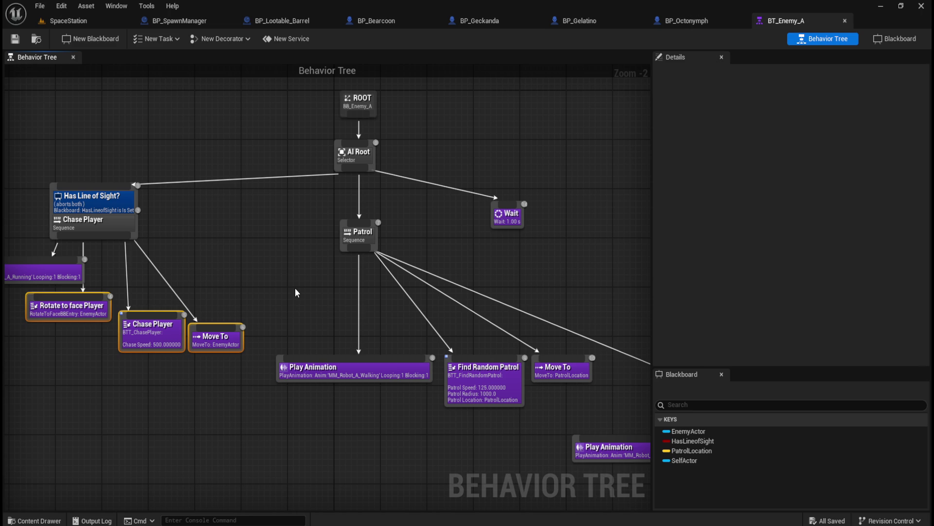
mouse_move(568, 273)
left_mouse_down()
mouse_move(298, 219)
mouse_move(468, 262)
mouse_move(343, 223)
mouse_move(564, 260)
left_mouse_up()
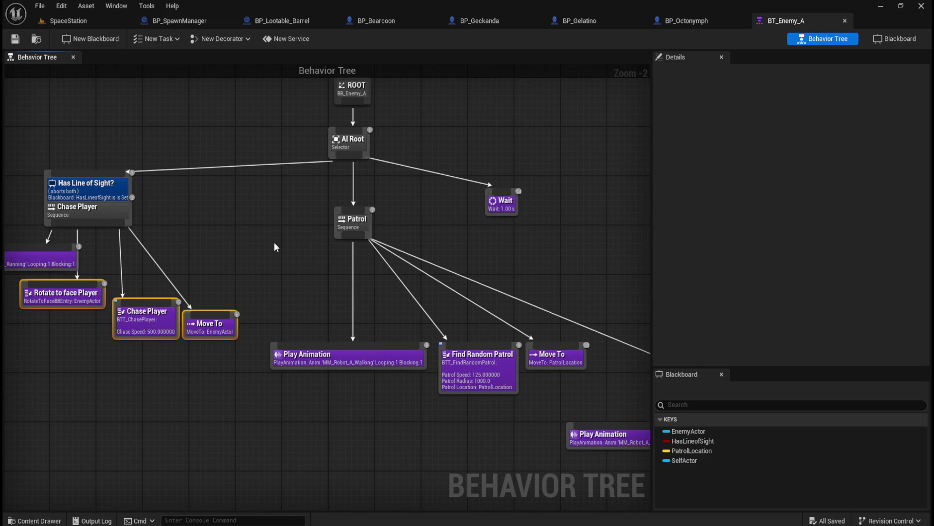
left_click_drag(274, 247, 401, 251)
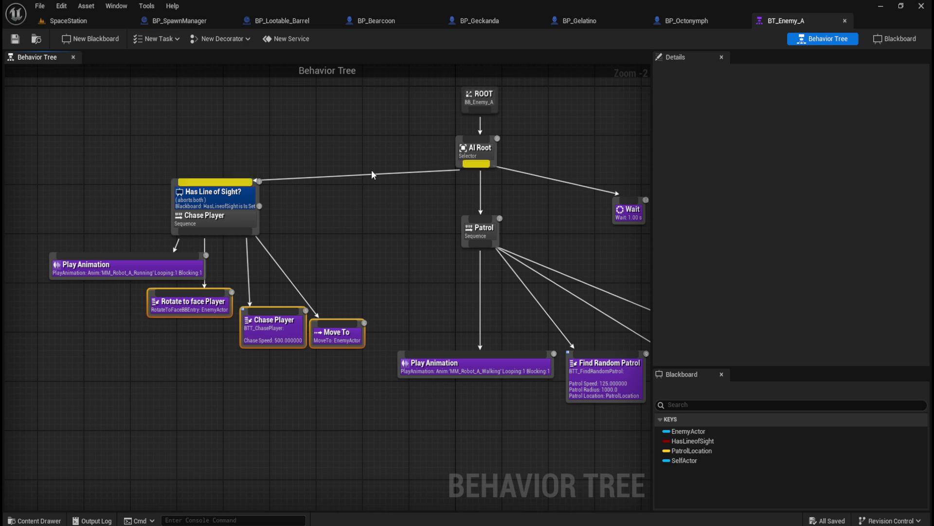
left_click(389, 21)
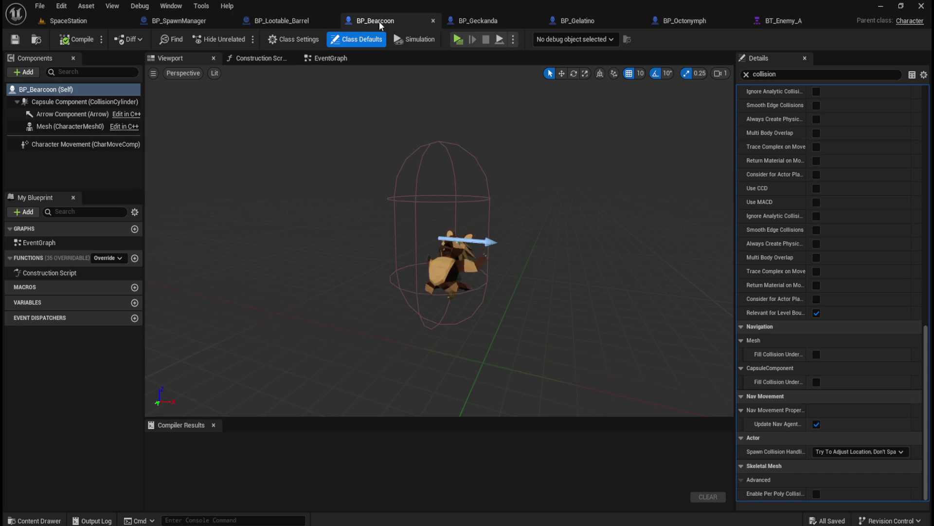
Glance over BP_Lootable_Barrel and the SpaceStation level, ending in BP_SpawnManager's event graph
left_click(299, 21)
left_click(169, 20)
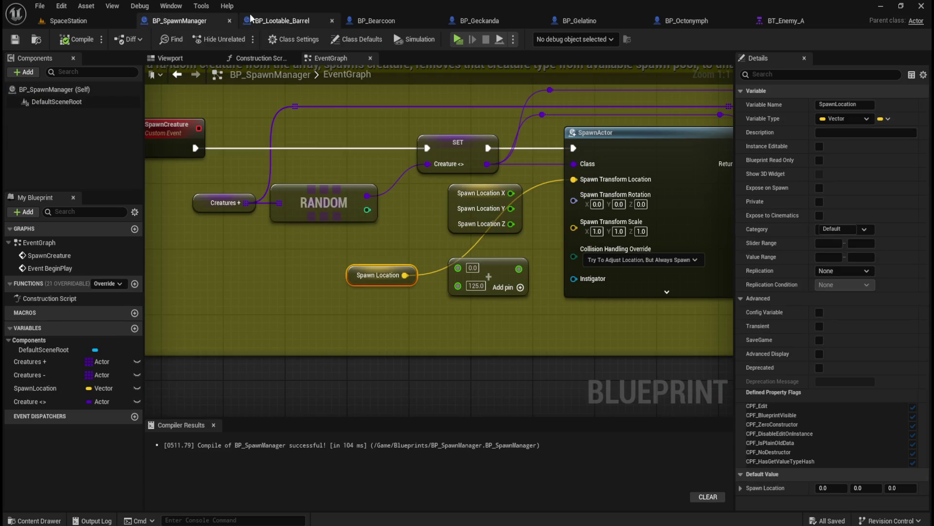
scroll(287, 251, "down", 2)
scroll(283, 255, "down", 3)
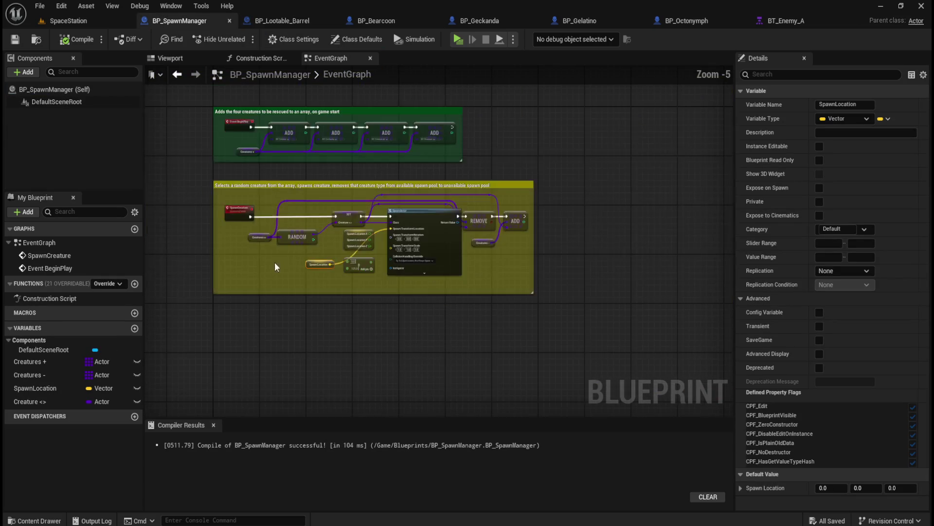
scroll(334, 209, "up", 2)
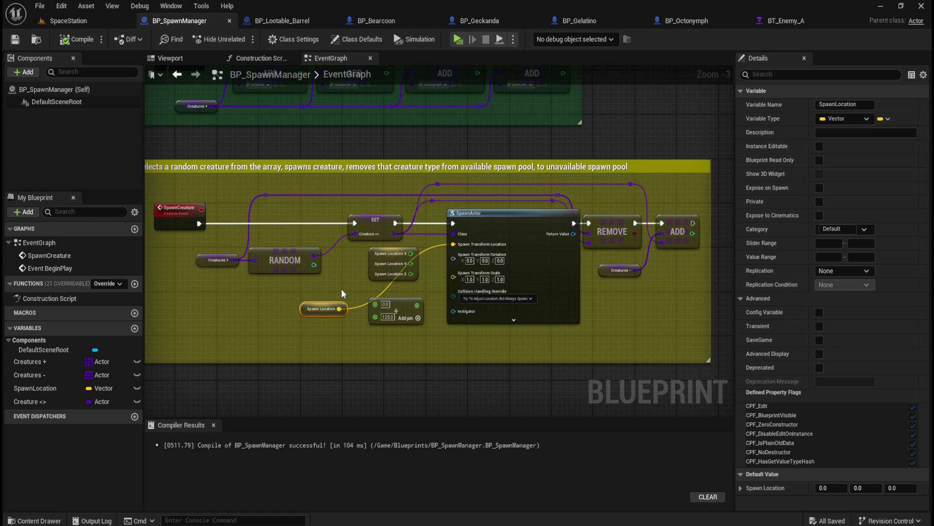
left_click(104, 22)
left_click(172, 21)
Add a Find Nearest Actor node via the 'find nea' search and drag from Actors to Check
right_click(355, 336)
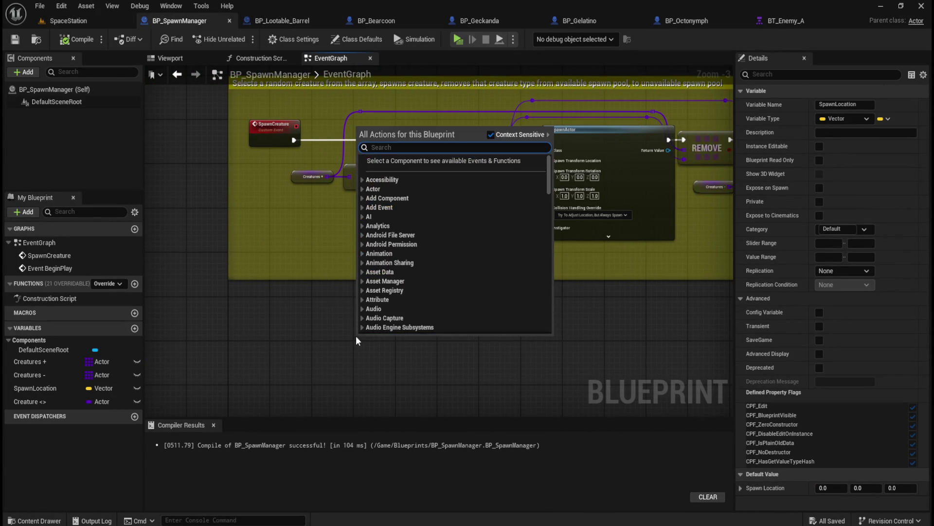
type("find nea")
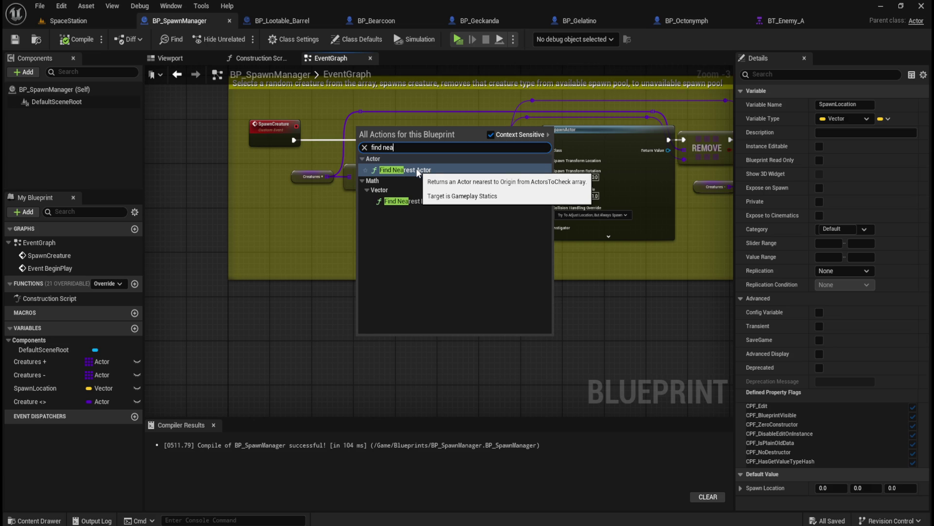
left_click(411, 171)
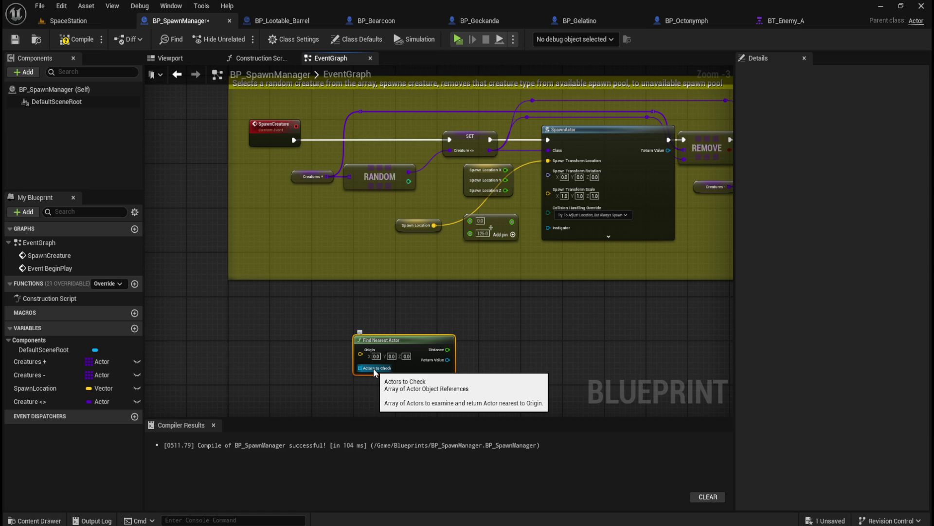
scroll(355, 387, "up", 3)
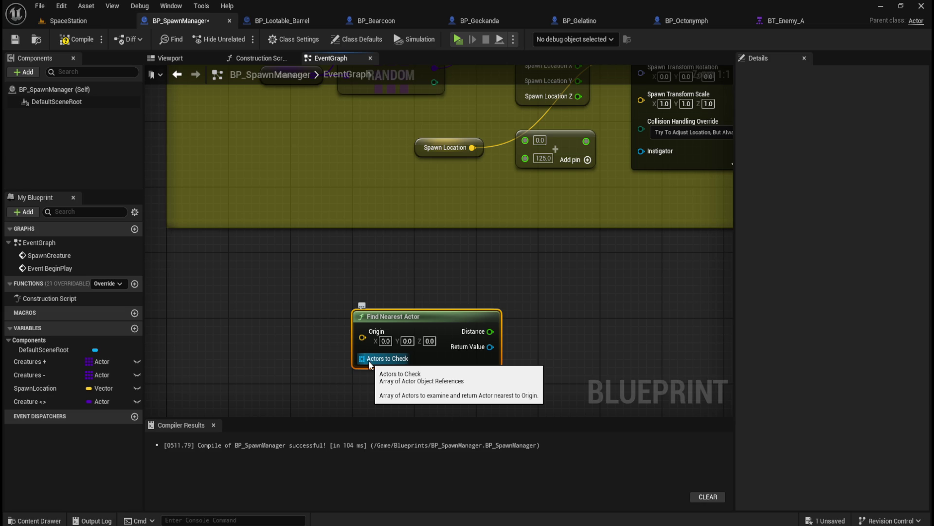
left_click_drag(367, 360, 303, 364)
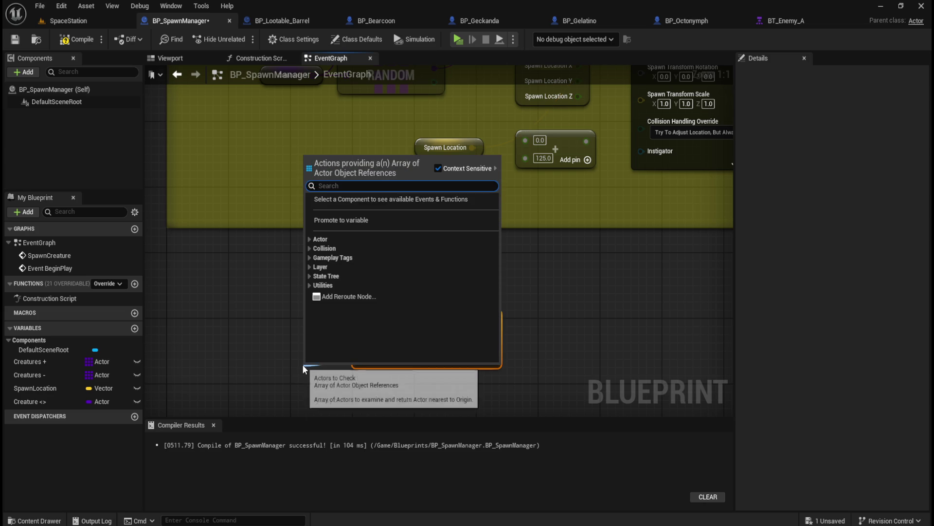
Place a Get All Actors Of Class with Tag node beside Find Nearest Actor
left_click(308, 238)
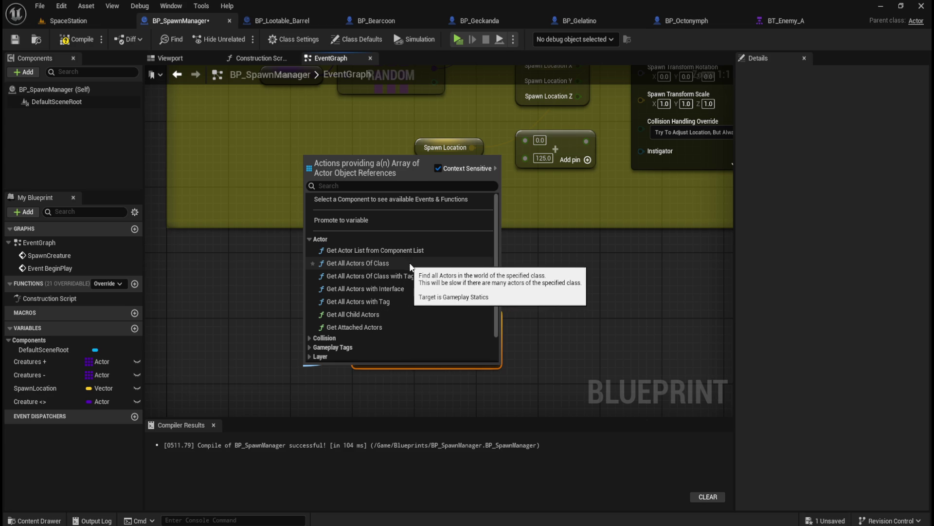
left_click(404, 278)
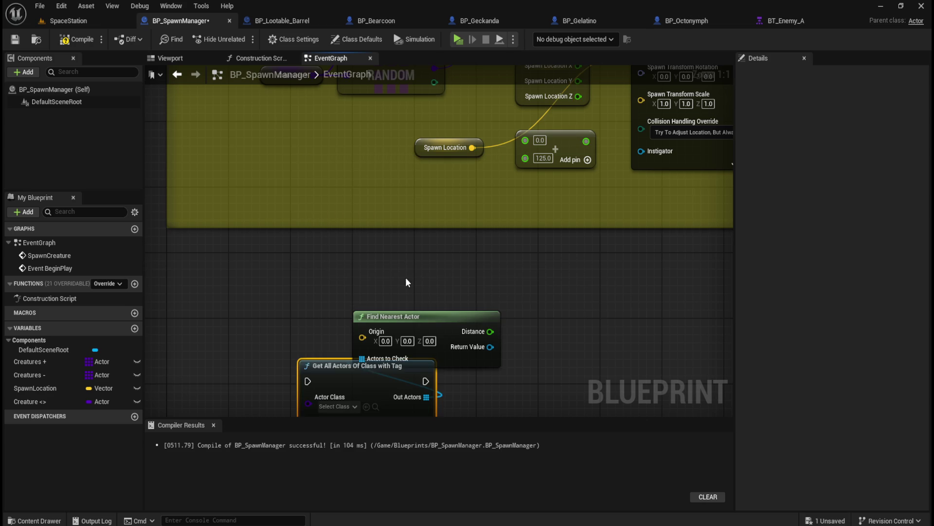
left_click_drag(400, 321, 284, 304)
Set its Actor Class to Static Mesh Actor, then view the SpaceStation level
left_click(294, 344)
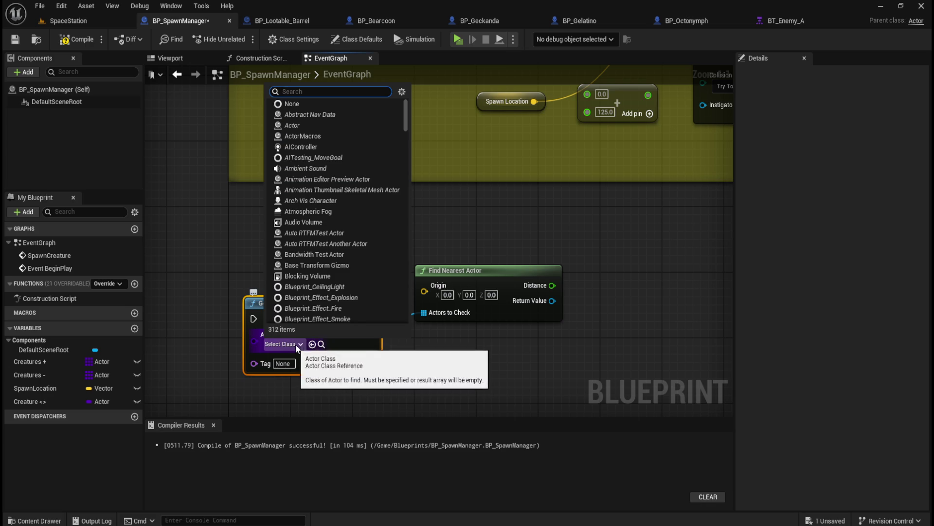
left_click(310, 125)
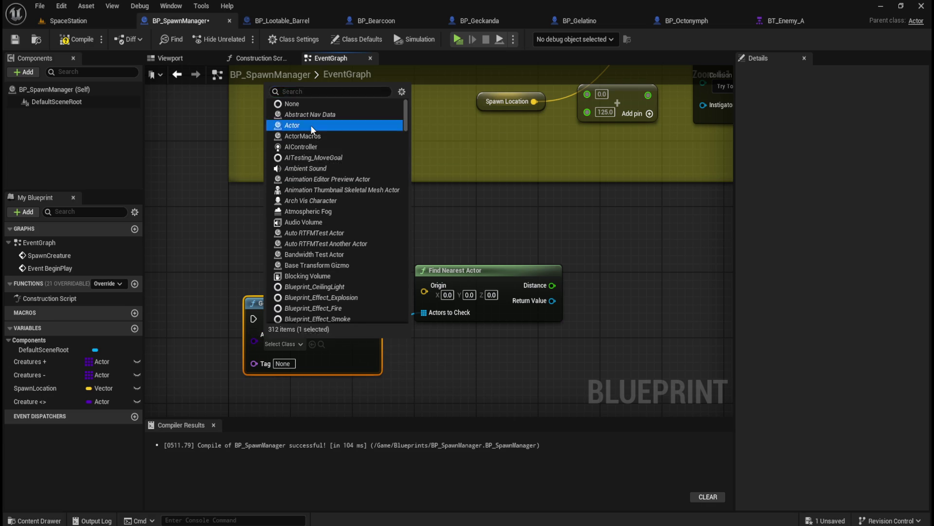
left_click(277, 347)
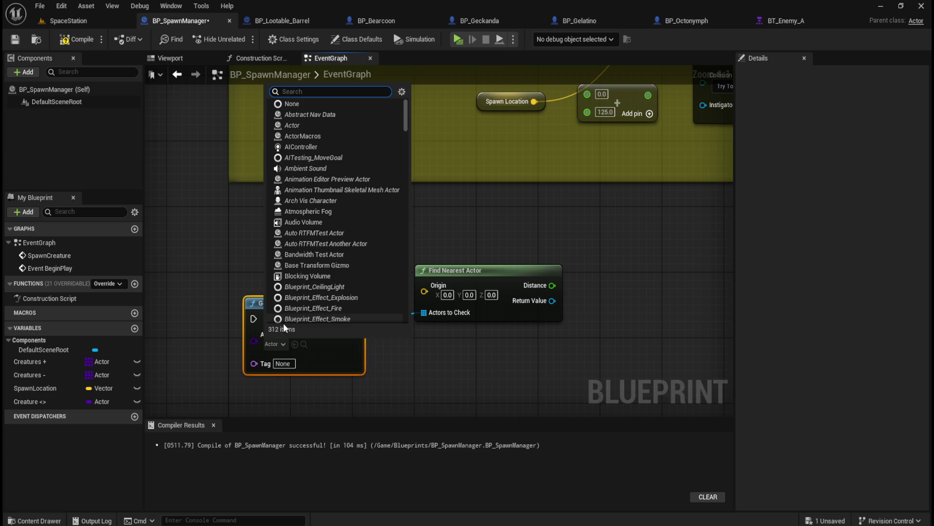
type("static")
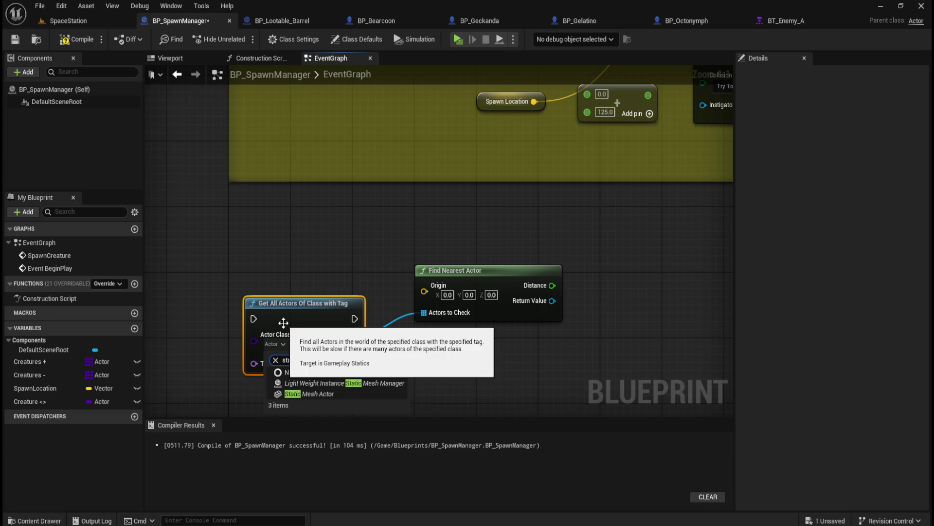
left_click(326, 395)
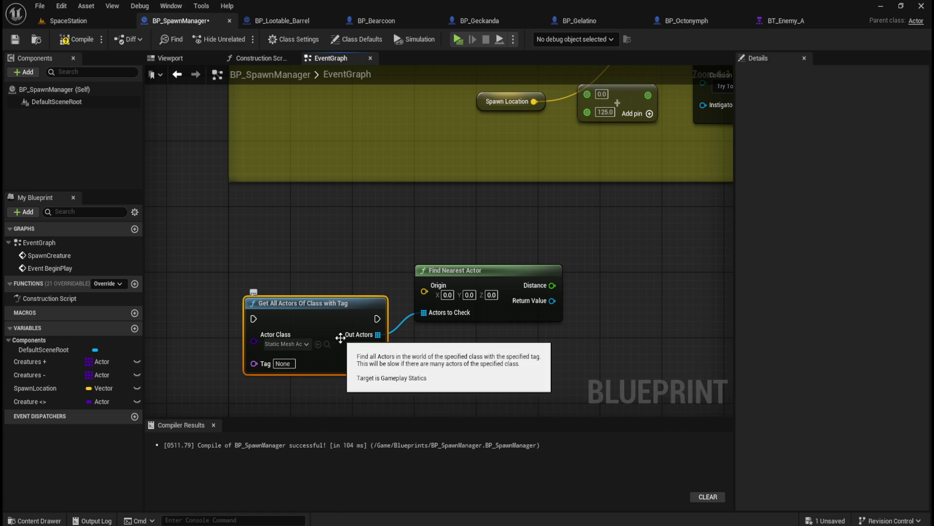
left_click(104, 19)
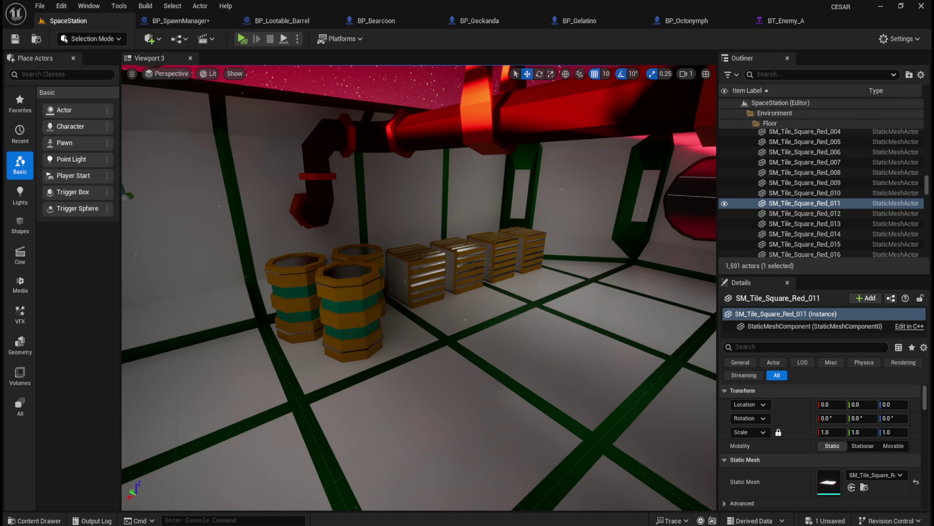
Set the Get All Actors Of Class with Tag node's Tag to 'Floor' in BP_SpawnManager
left_click(185, 21)
left_click(284, 364)
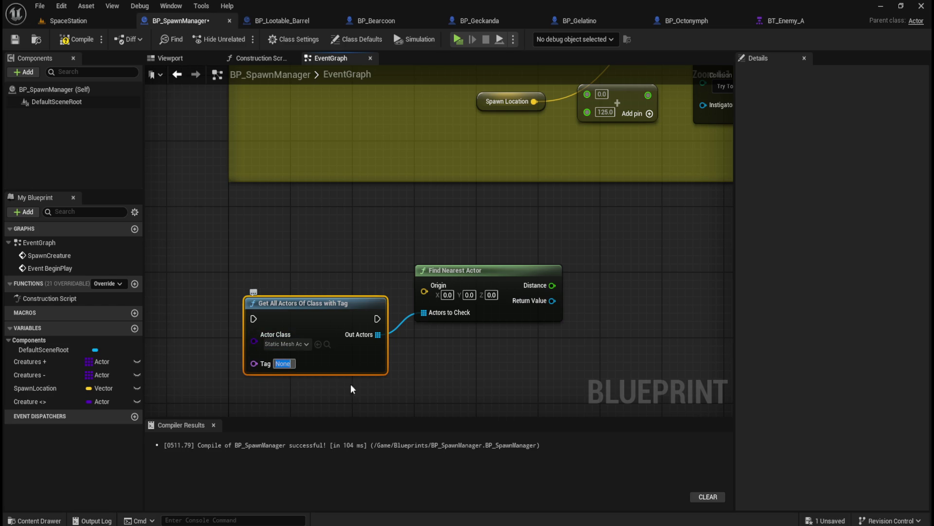
type("Floor")
left_click(366, 267)
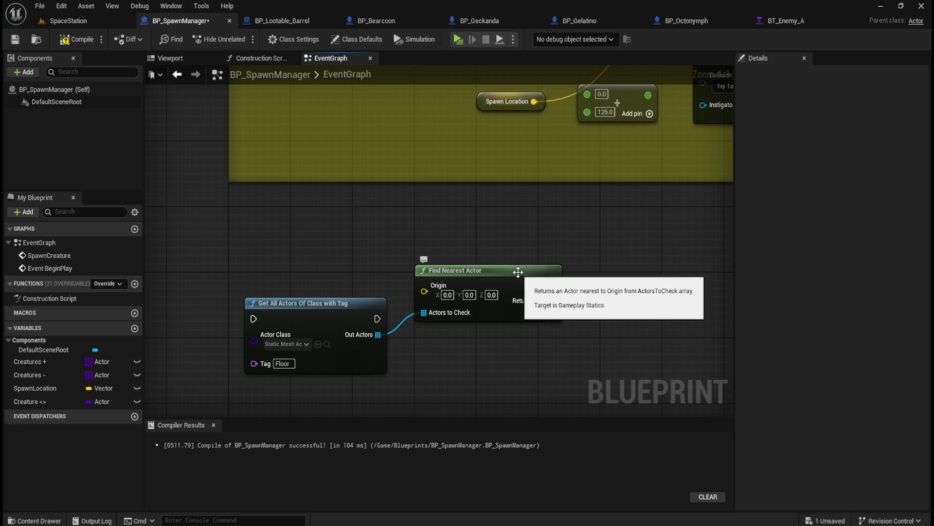
Lower Find Nearest Actor slightly and drop the SpawnLocation variable into the graph beside it
mouse_move(499, 347)
left_mouse_down()
mouse_move(466, 349)
mouse_move(476, 367)
mouse_move(489, 320)
left_mouse_up()
left_click_drag(467, 238, 468, 263)
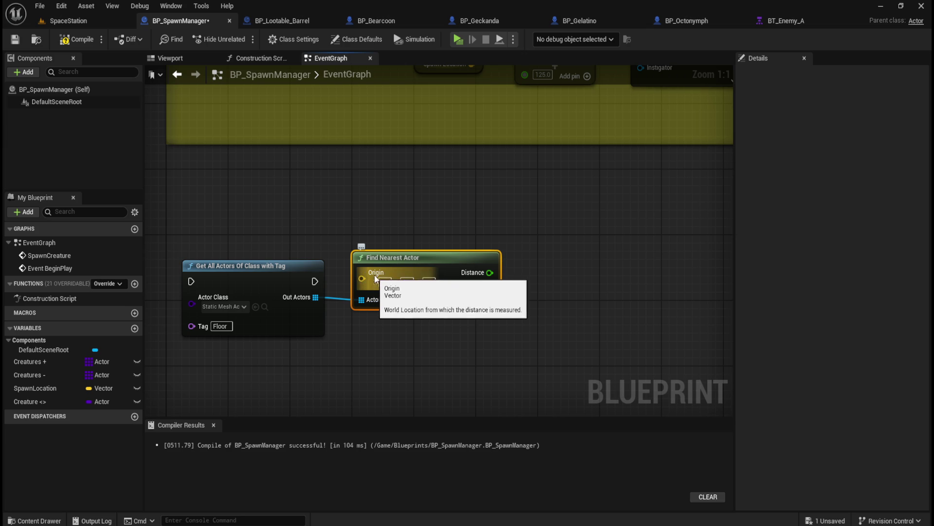
mouse_move(443, 191)
left_mouse_down()
mouse_move(433, 320)
mouse_move(449, 164)
left_mouse_up()
left_click_drag(450, 249, 455, 232)
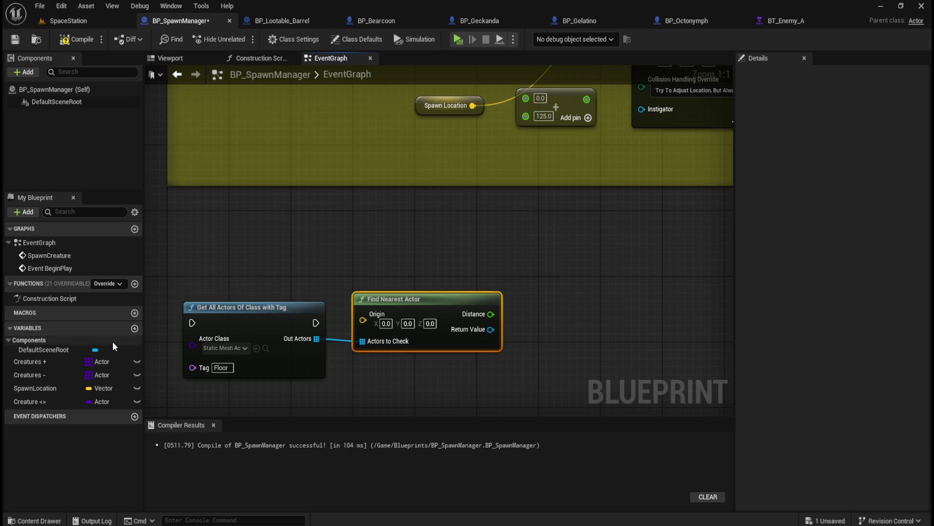
mouse_move(31, 387)
left_mouse_down()
mouse_move(309, 245)
mouse_move(269, 246)
left_mouse_up()
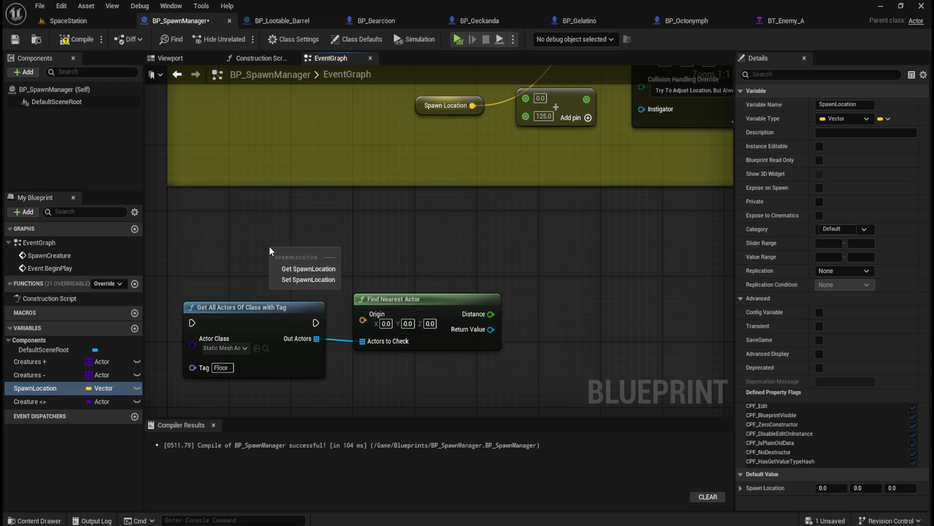
Add a Get SpawnLocation node and wire it to Find Nearest Actor's Origin
left_click(308, 268)
mouse_move(325, 253)
left_mouse_down()
mouse_move(344, 262)
mouse_move(367, 320)
left_mouse_up()
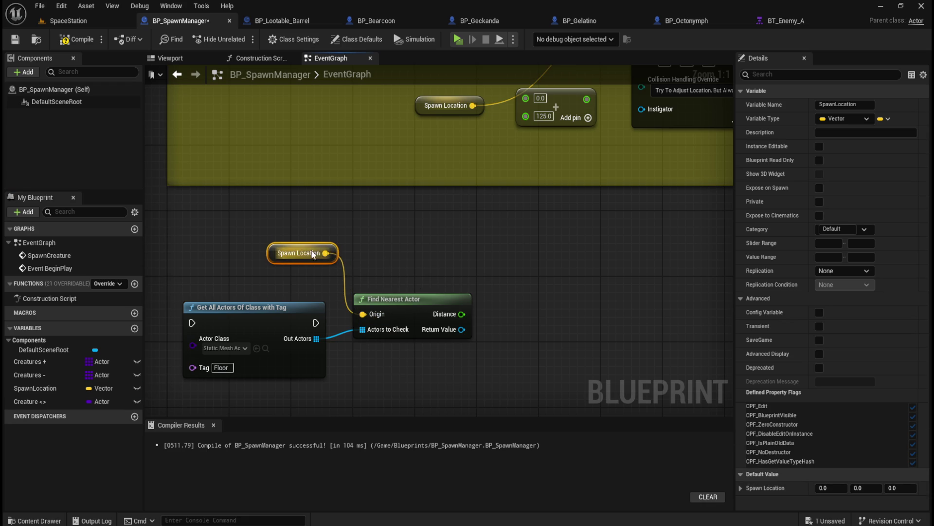
mouse_move(311, 226)
left_mouse_down()
mouse_move(403, 301)
mouse_move(461, 329)
left_mouse_up()
Arrange the Spawn Location getter and Find Nearest Actor neatly beneath the tag-search node
left_click(370, 246)
left_click(381, 289)
mouse_move(382, 289)
left_mouse_down()
mouse_move(387, 377)
mouse_move(435, 321)
left_mouse_up()
left_click_drag(431, 250, 501, 314)
left_click(492, 255)
mouse_move(385, 344)
left_mouse_down()
mouse_move(391, 352)
mouse_move(383, 352)
left_mouse_up()
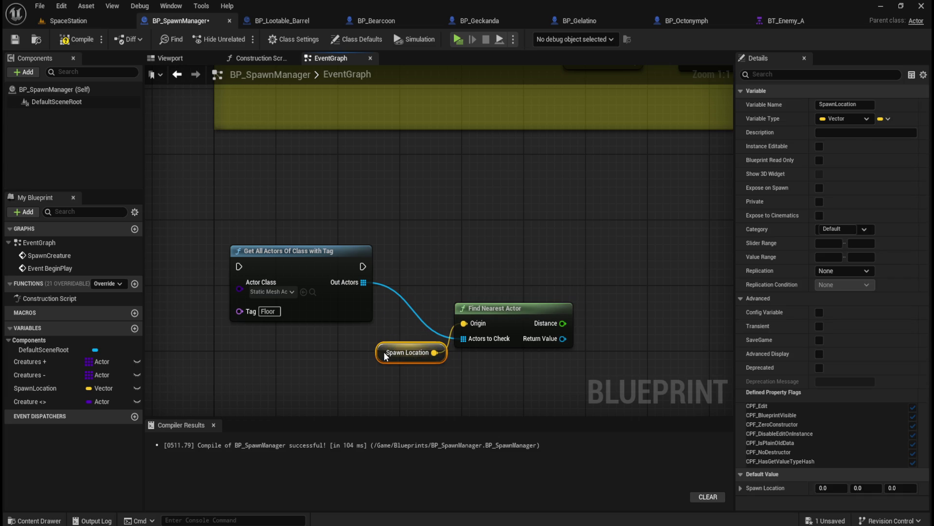
left_click(452, 264)
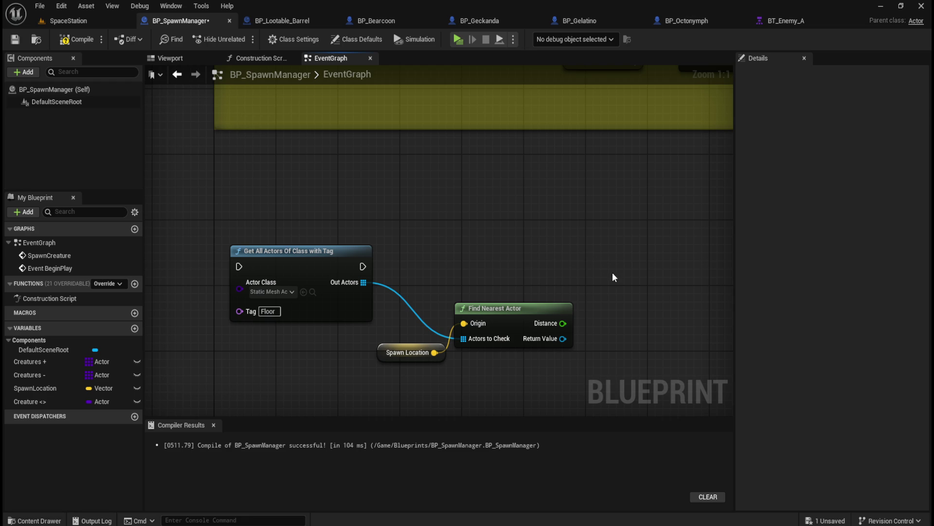
Add an Is Overlapping Actor node via the 'is colli' search and delete the Spawn Location getter
left_click_drag(647, 316, 600, 291)
right_click(601, 291)
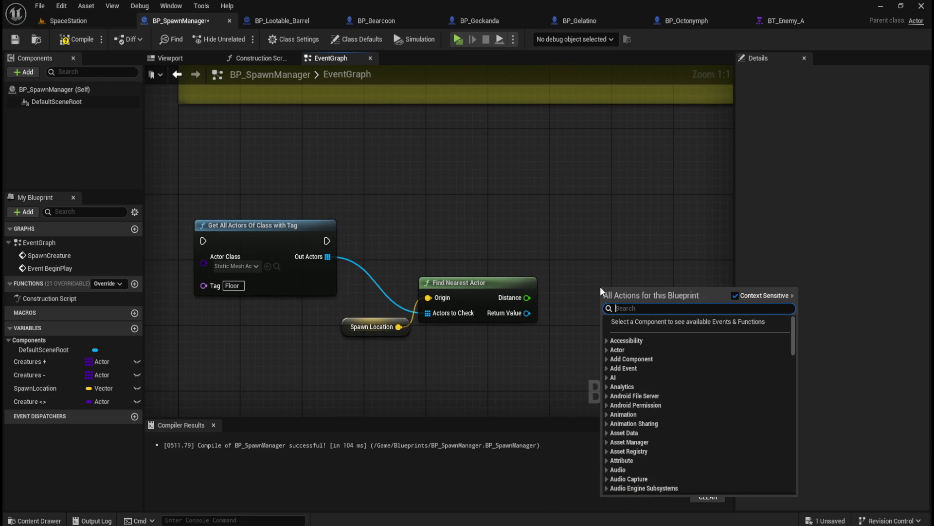
type("is colli")
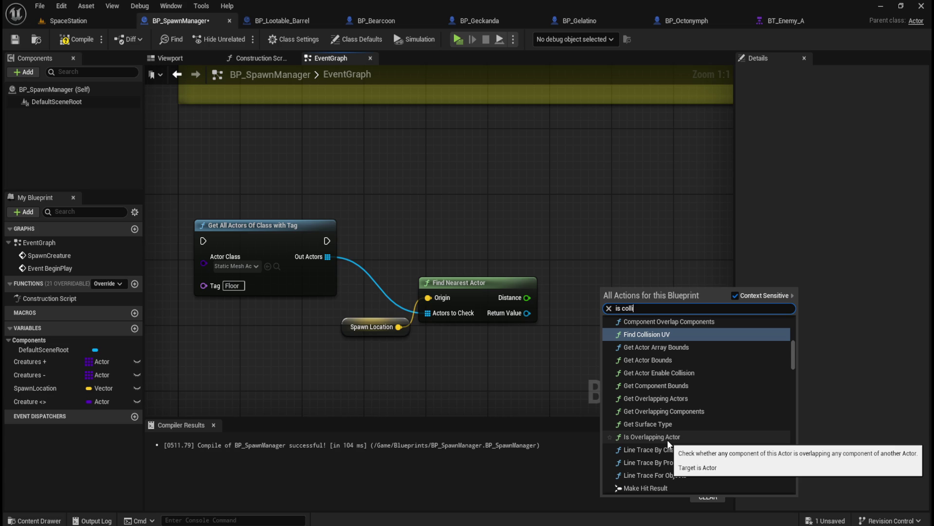
left_click(668, 439)
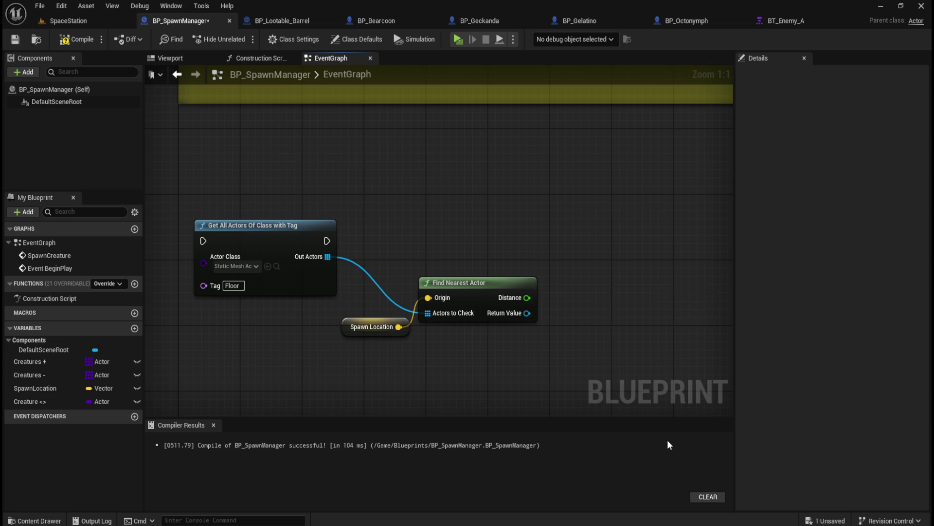
left_click_drag(680, 290, 649, 257)
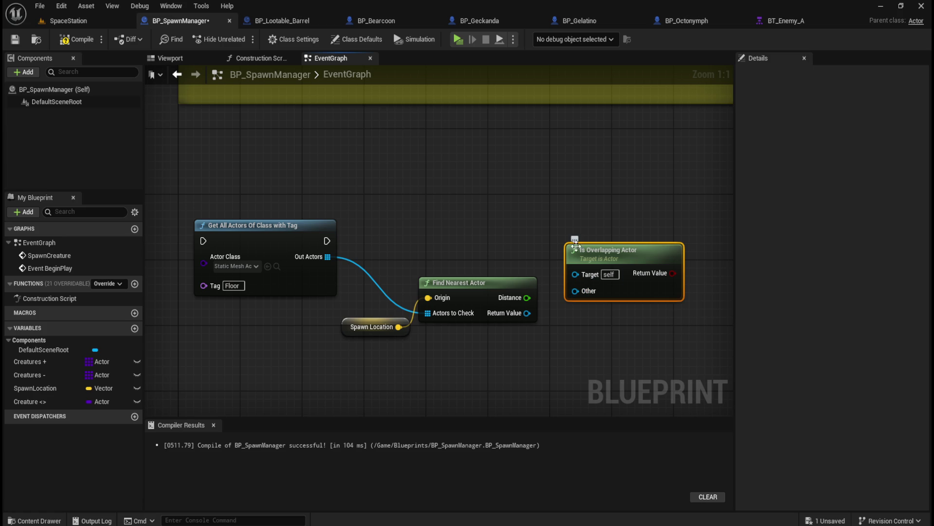
left_click(366, 333)
key("Delete")
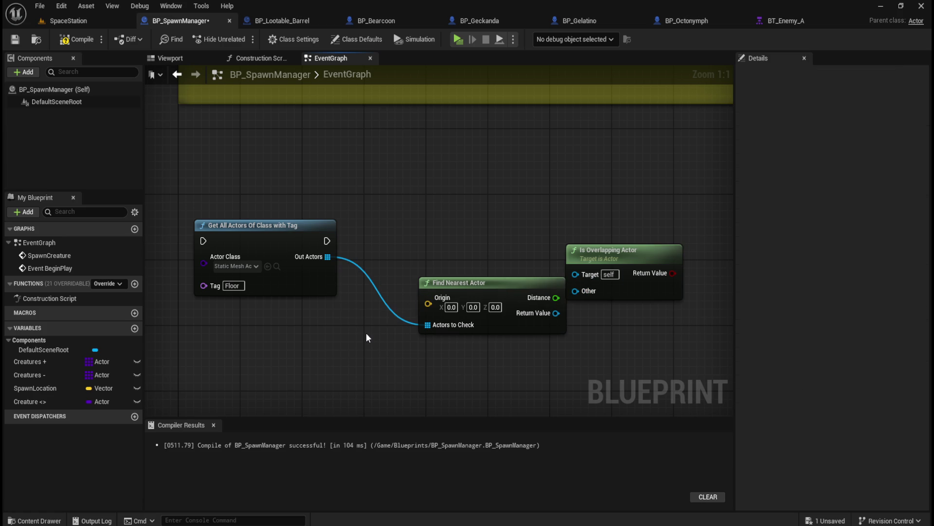
Move Find Nearest Actor up between Get All Actors Of Class with Tag and Is Overlapping Actor
mouse_move(480, 280)
left_mouse_down()
mouse_move(462, 248)
mouse_move(451, 247)
left_mouse_up()
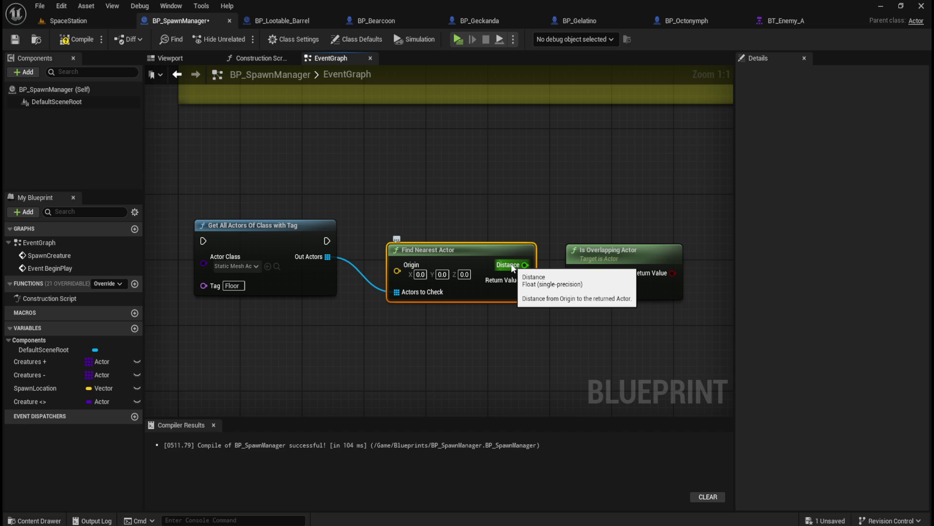
left_click(298, 21)
left_click(196, 20)
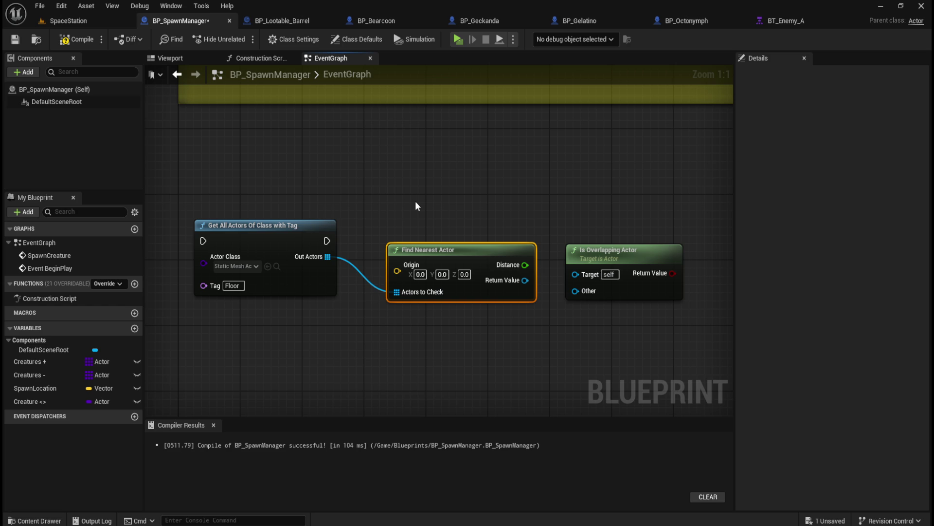
Re-add a SpawnLocation getter and position it below Find Nearest Actor by its Origin input
mouse_move(35, 387)
left_mouse_down()
mouse_move(206, 316)
mouse_move(378, 183)
mouse_move(441, 200)
mouse_move(397, 264)
left_mouse_up()
left_click(427, 202)
left_click_drag(417, 185, 316, 201)
left_click_drag(412, 245, 404, 261)
left_click_drag(317, 164, 299, 197)
left_click_drag(300, 202, 322, 315)
left_click(531, 193)
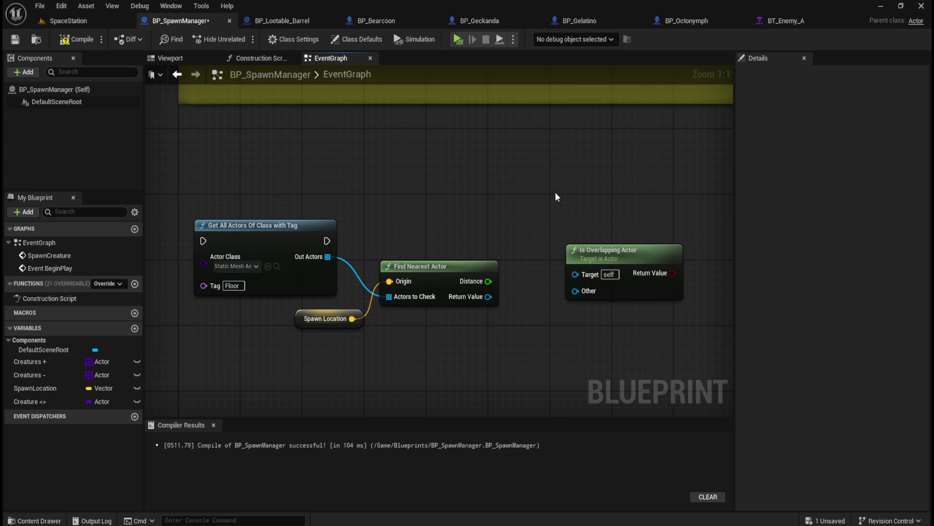
Move the Is Overlapping Actor node right, clearing space after Find Nearest Actor's output
left_click_drag(555, 191, 479, 195)
left_click_drag(587, 261, 648, 261)
left_click(422, 227)
mouse_move(422, 227)
left_mouse_down()
mouse_move(534, 230)
mouse_move(472, 226)
left_mouse_up()
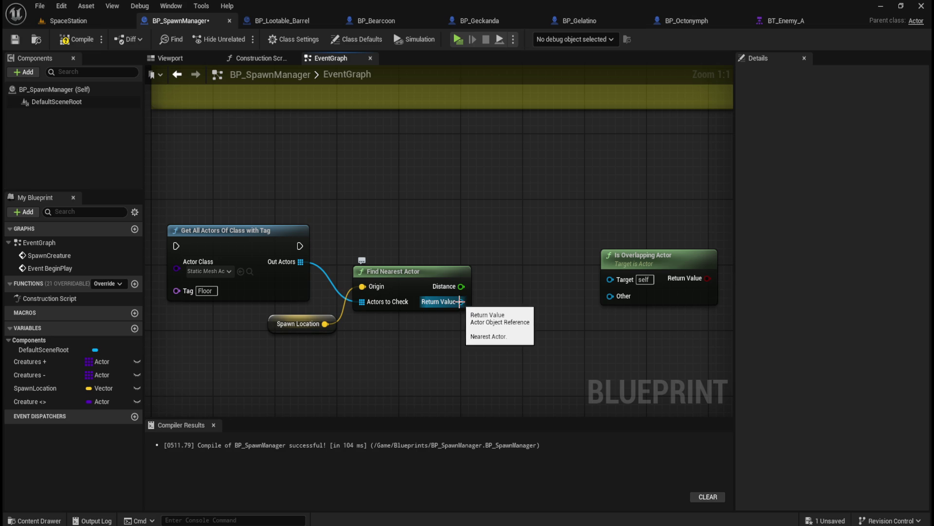
Wire Find Nearest Actor's Return Value into a new Get Actor Location node
left_click_drag(460, 301, 502, 299)
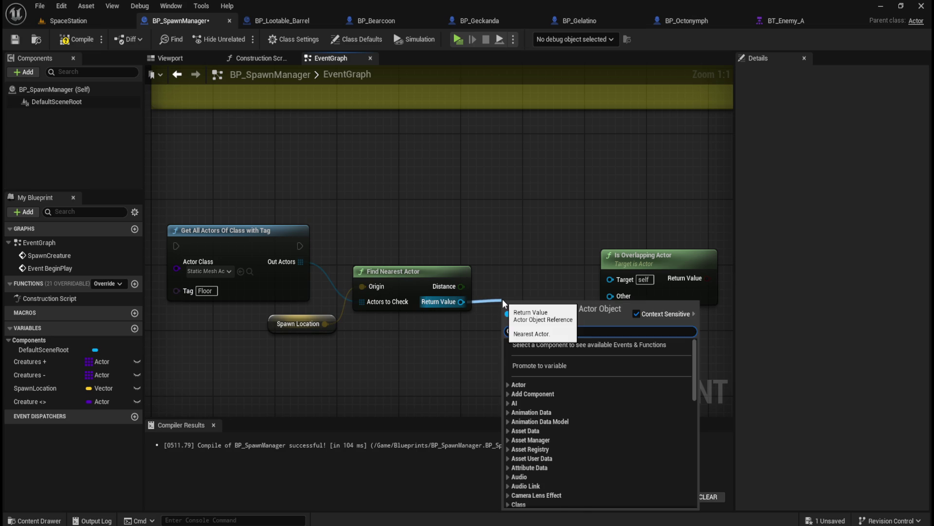
type("get actor location")
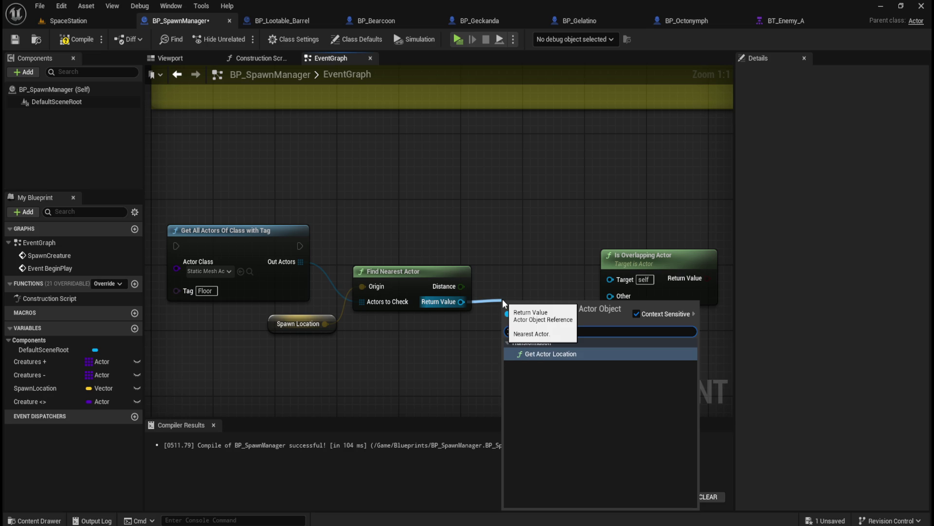
left_click(556, 358)
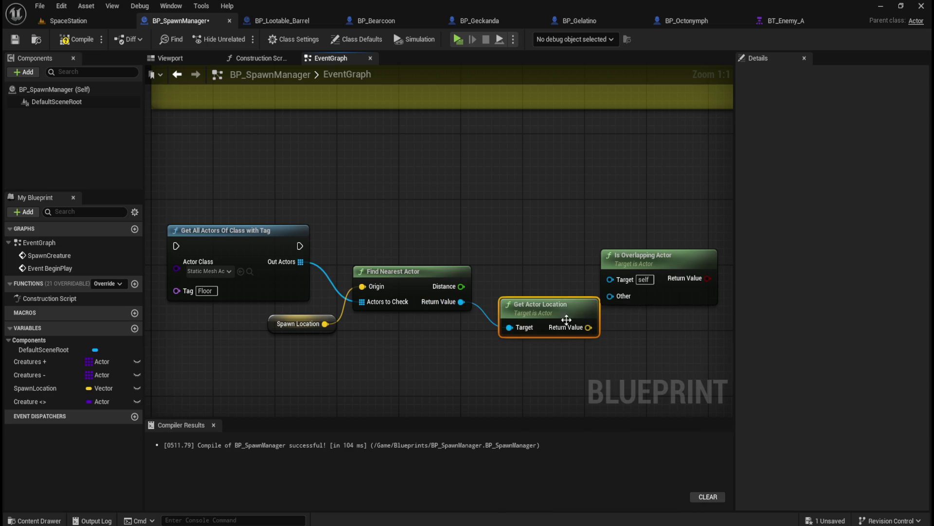
left_click_drag(569, 303, 556, 280)
left_click(562, 259)
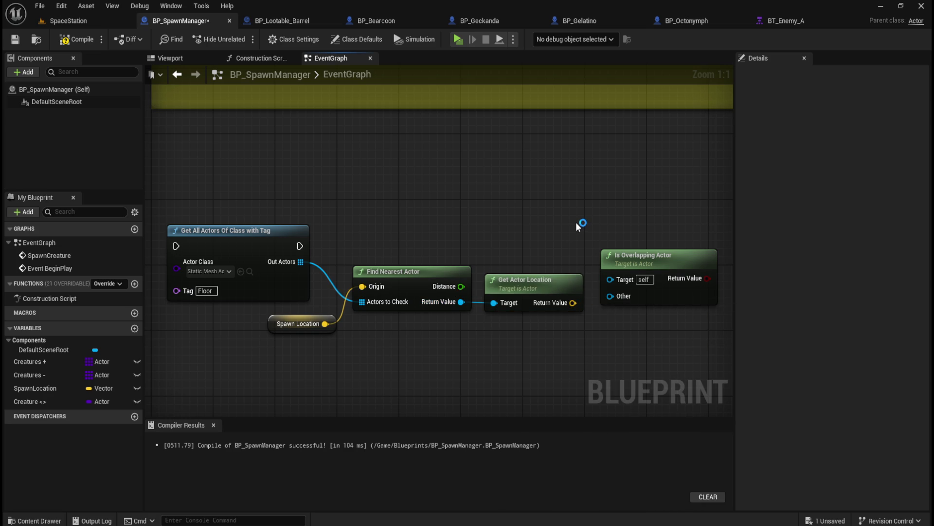
Frame the node chain, move Is Overlapping Actor upward, and return to the SpaceStation level
left_click_drag(590, 218, 566, 223)
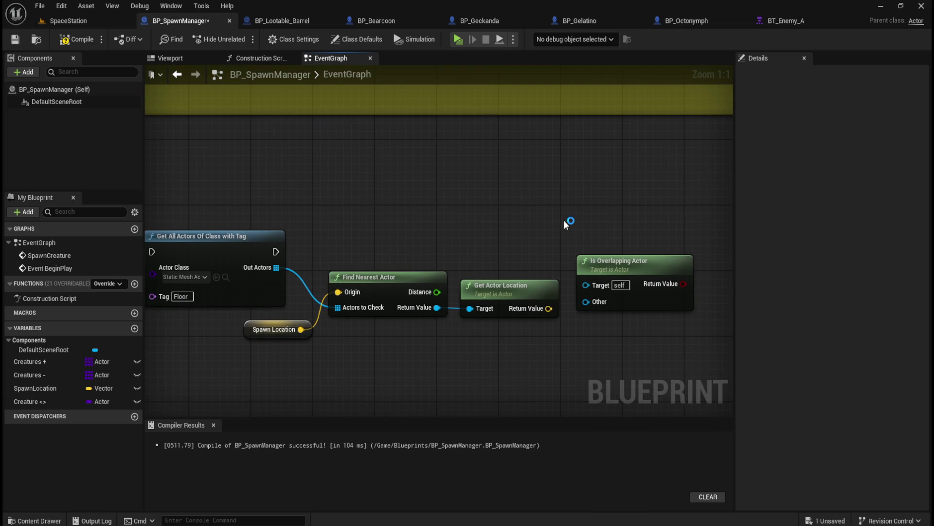
left_click_drag(451, 203, 545, 185)
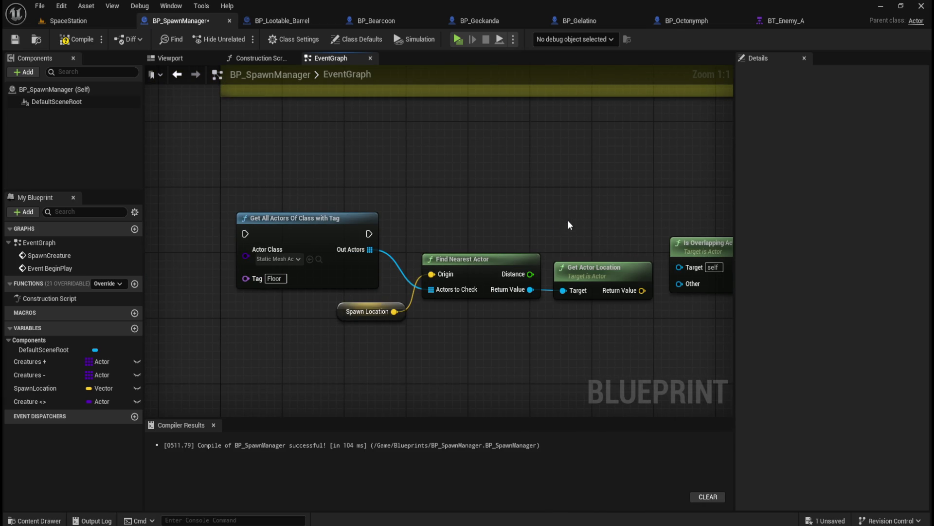
left_click_drag(569, 223, 513, 223)
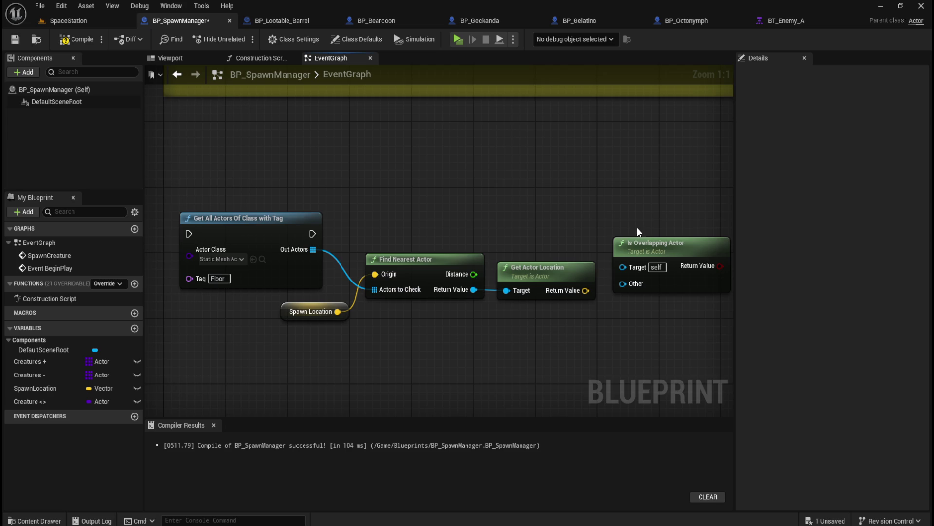
left_click_drag(638, 227, 589, 215)
left_click_drag(647, 233, 645, 194)
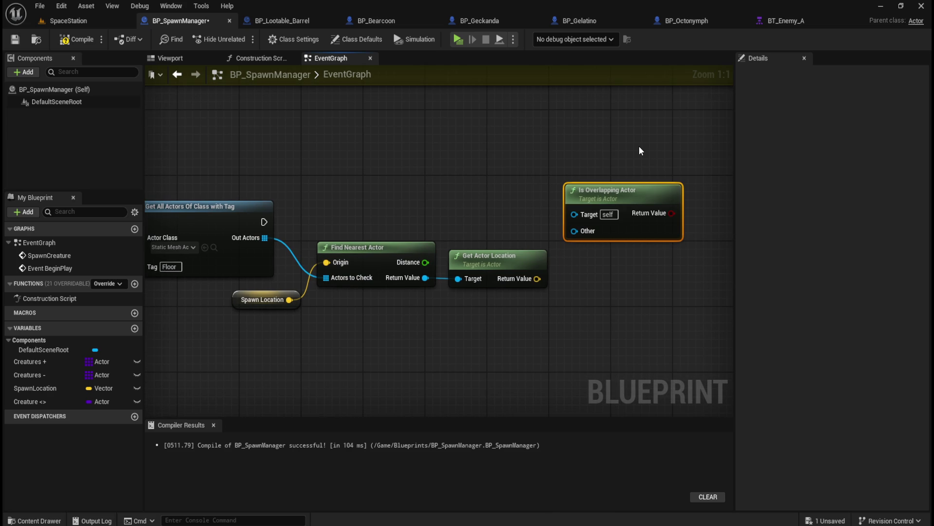
left_click(69, 20)
mouse_move(454, 320)
left_mouse_down()
mouse_move(441, 286)
mouse_move(461, 269)
mouse_move(466, 278)
left_mouse_up()
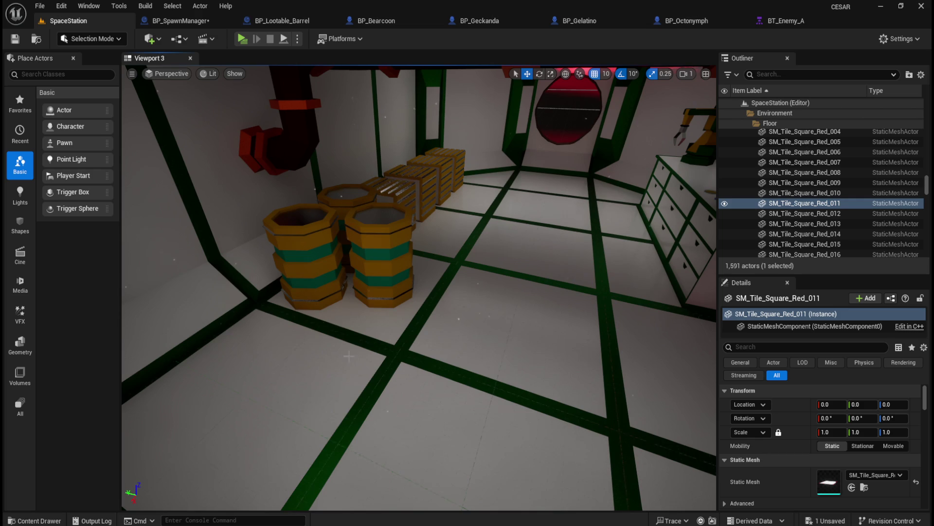
Fly toward the barrels and crates, select a floor tile beside them, and look around
mouse_move(333, 367)
left_mouse_down()
mouse_move(467, 311)
mouse_move(444, 301)
mouse_move(453, 306)
mouse_move(487, 282)
mouse_move(433, 285)
mouse_move(486, 292)
mouse_move(522, 248)
left_mouse_up()
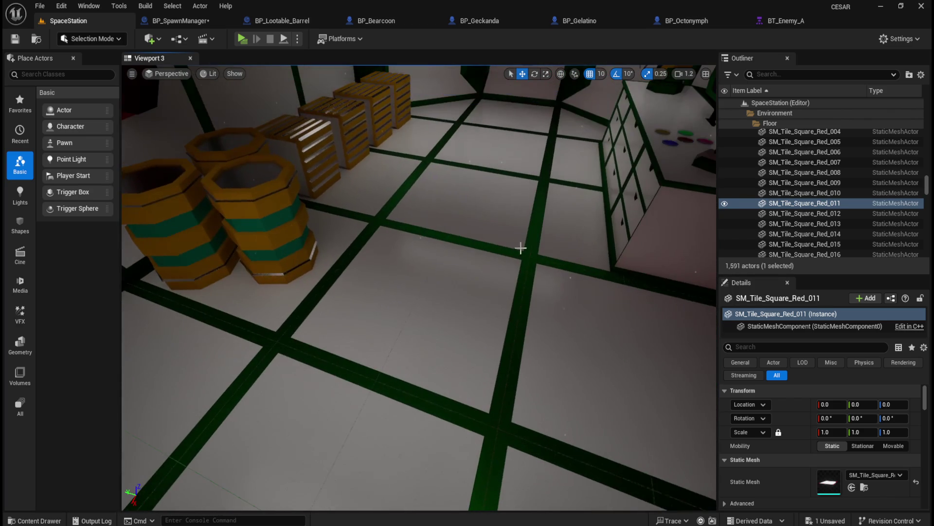
left_click(428, 290)
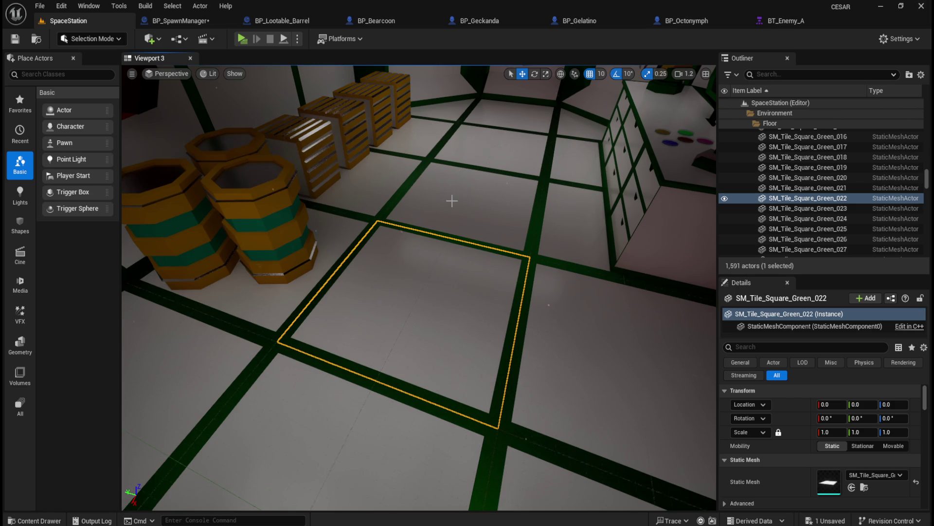
mouse_move(469, 203)
left_mouse_down()
mouse_move(436, 110)
mouse_move(487, 200)
mouse_move(508, 300)
mouse_move(501, 335)
left_mouse_up()
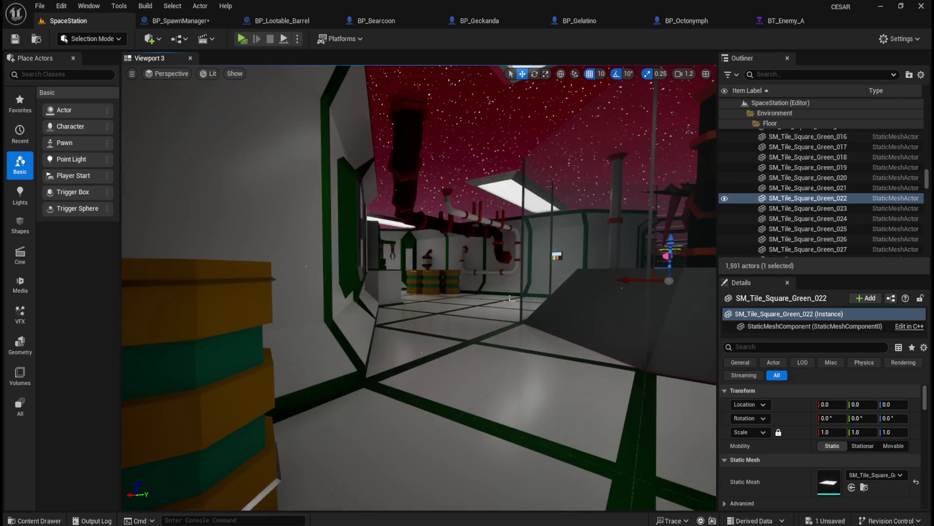
left_click_drag(483, 369, 504, 386)
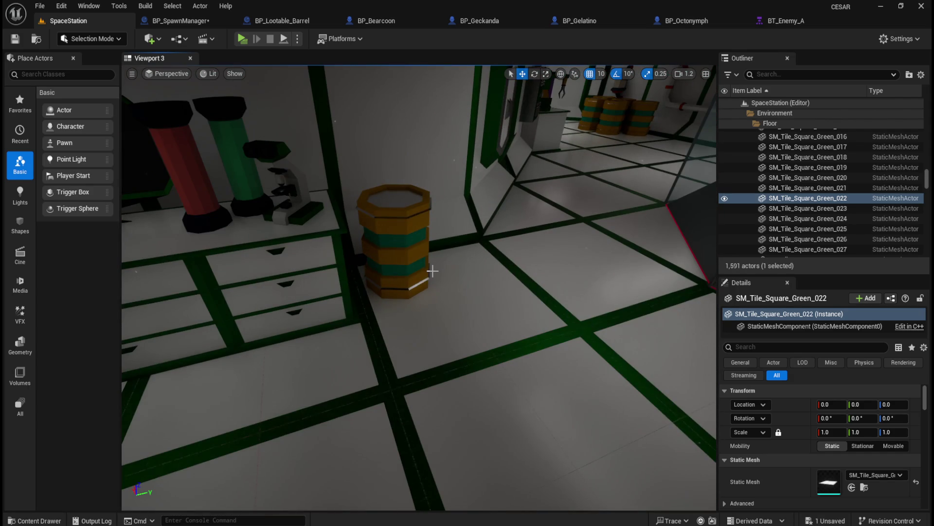
left_click_drag(613, 249, 353, 238)
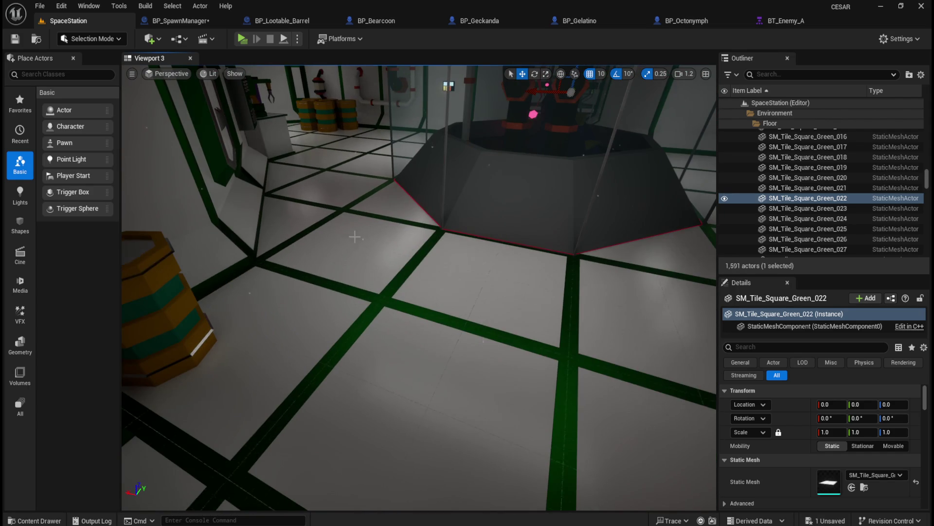
Select floor tiles SM_Tile_Square_Green_030, then neighbouring SM_Tile_Square_Green_031
mouse_move(488, 278)
left_mouse_down()
mouse_move(609, 282)
mouse_move(647, 296)
left_mouse_up()
mouse_move(418, 288)
left_mouse_down()
mouse_move(419, 311)
mouse_move(282, 307)
mouse_move(312, 300)
mouse_move(316, 277)
mouse_move(438, 278)
left_mouse_up()
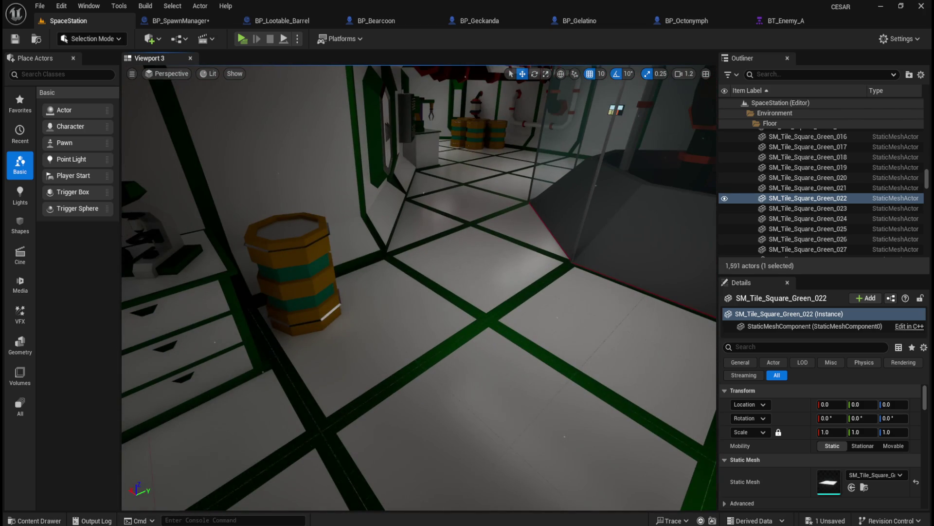
left_click(598, 322)
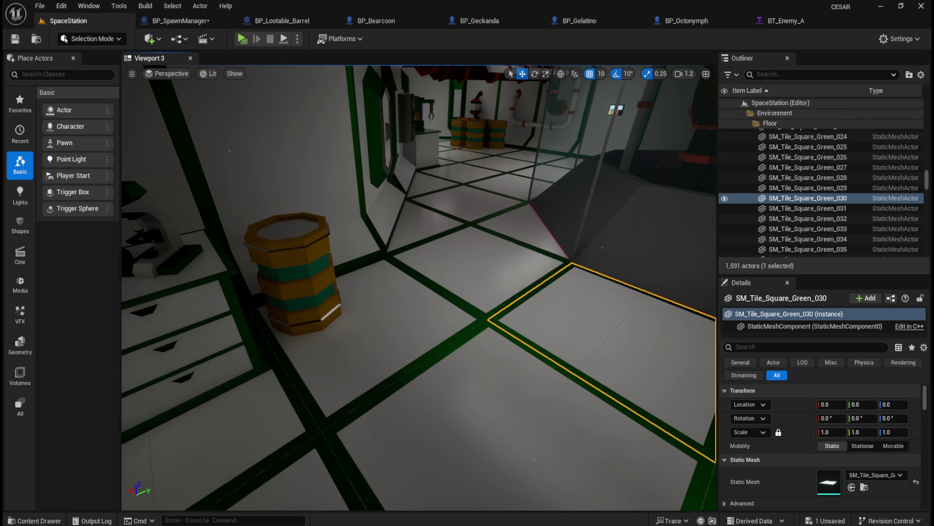
left_click(508, 277)
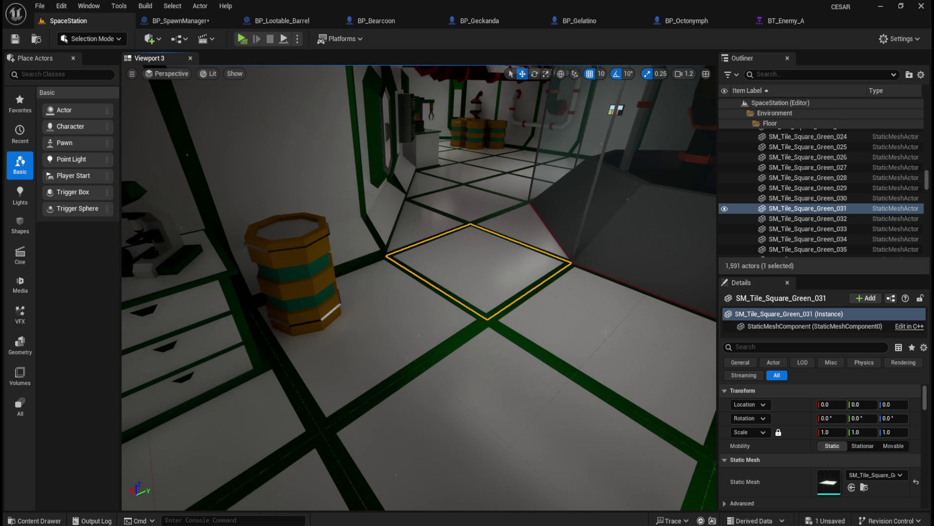
Survey the station from above, descend beside the reactor pit, and focus on SM_Tile_Square_Green_031
mouse_move(452, 265)
left_mouse_down()
mouse_move(377, 410)
mouse_move(389, 198)
mouse_move(467, 292)
mouse_move(460, 282)
left_mouse_up()
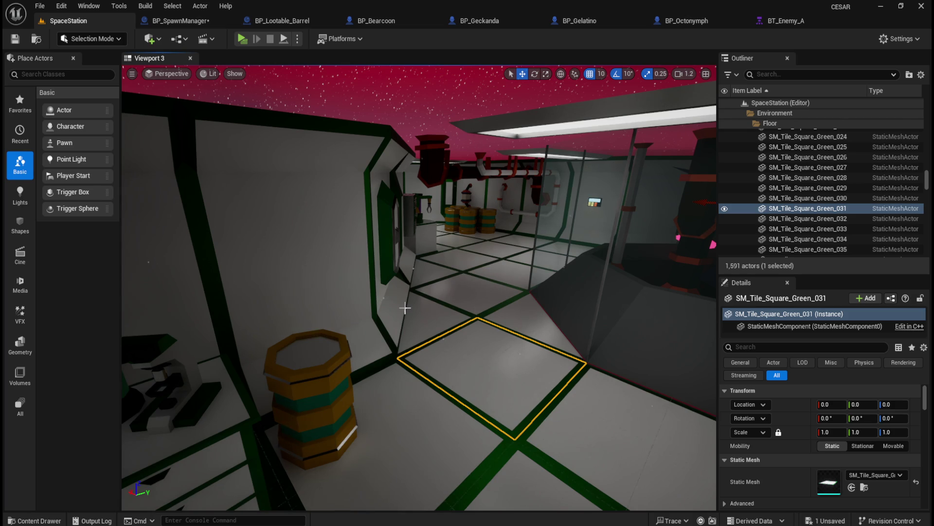
mouse_move(473, 317)
left_mouse_down()
mouse_move(491, 436)
mouse_move(484, 322)
left_mouse_up()
mouse_move(401, 202)
left_mouse_down()
mouse_move(401, 389)
mouse_move(402, 215)
left_mouse_up()
mouse_move(419, 292)
left_mouse_down()
mouse_move(418, 253)
mouse_move(418, 369)
left_mouse_up()
left_click_drag(494, 340, 494, 329)
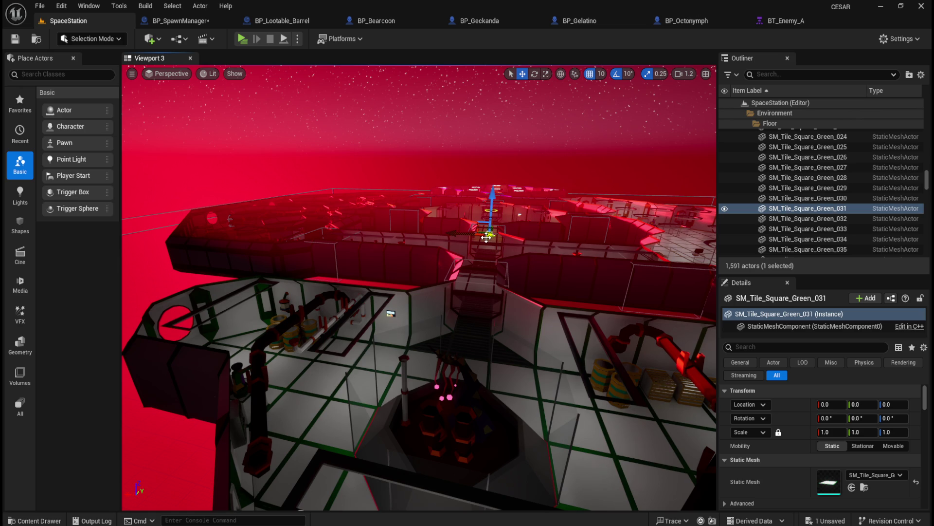
left_click_drag(471, 348, 471, 302)
mouse_move(356, 300)
left_mouse_down()
mouse_move(356, 326)
mouse_move(322, 329)
mouse_move(447, 290)
left_mouse_up()
key("f")
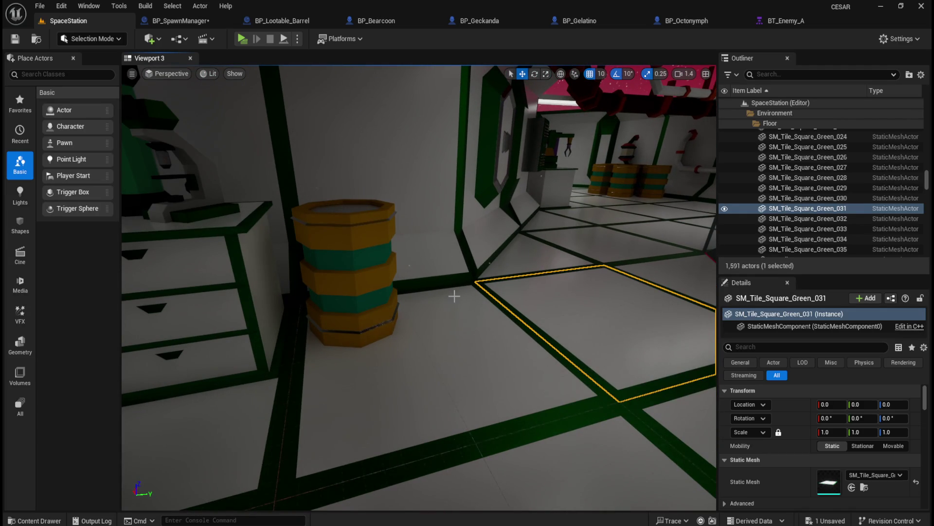